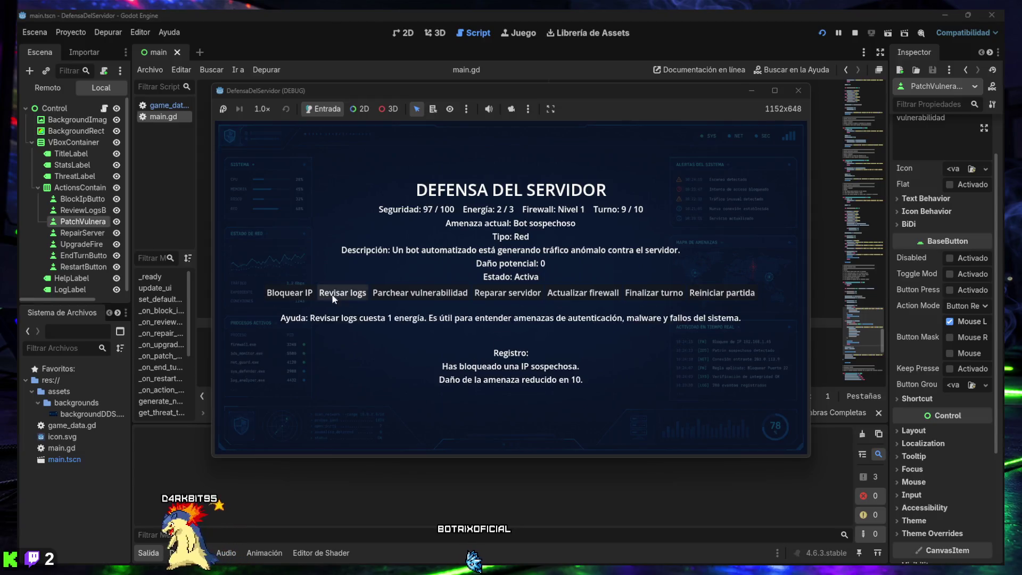
# - Finish turns 9 and 10, reviewing logs three times, to win at 93/100 security, then restart
pyautogui.click(637, 296)
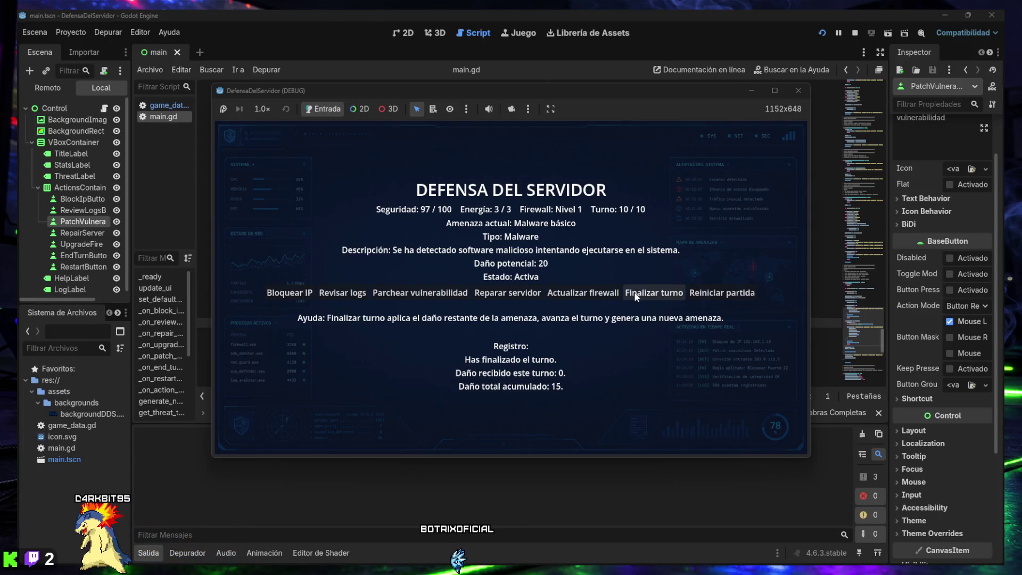
pyautogui.click(343, 295)
pyautogui.doubleClick(342, 295)
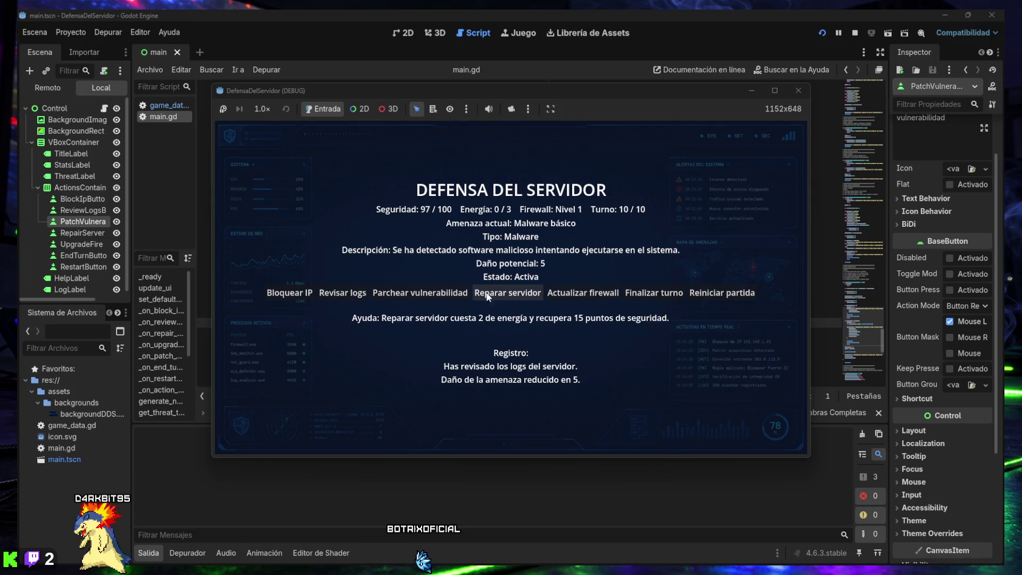
pyautogui.click(652, 295)
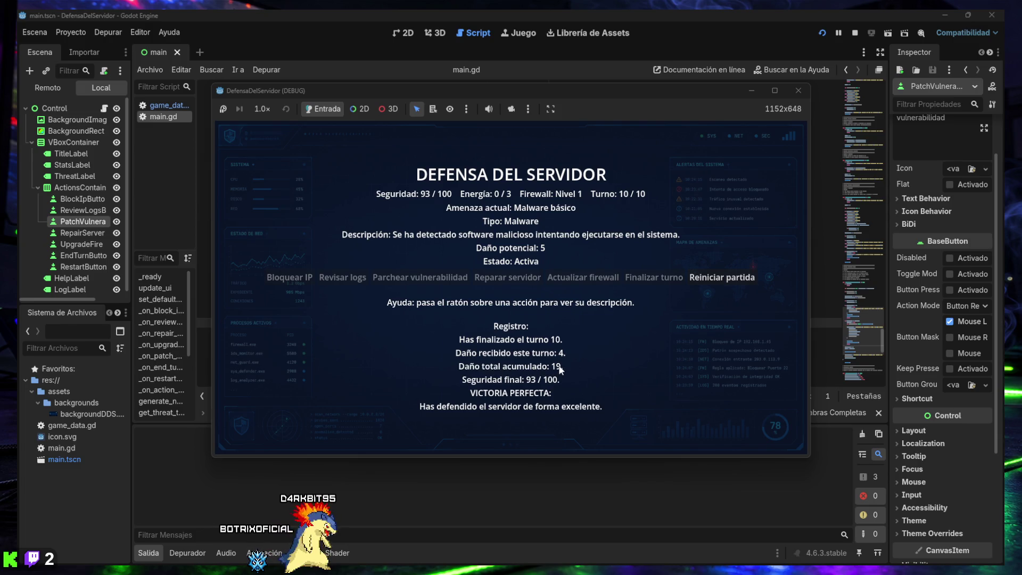
pyautogui.moveTo(423, 272)
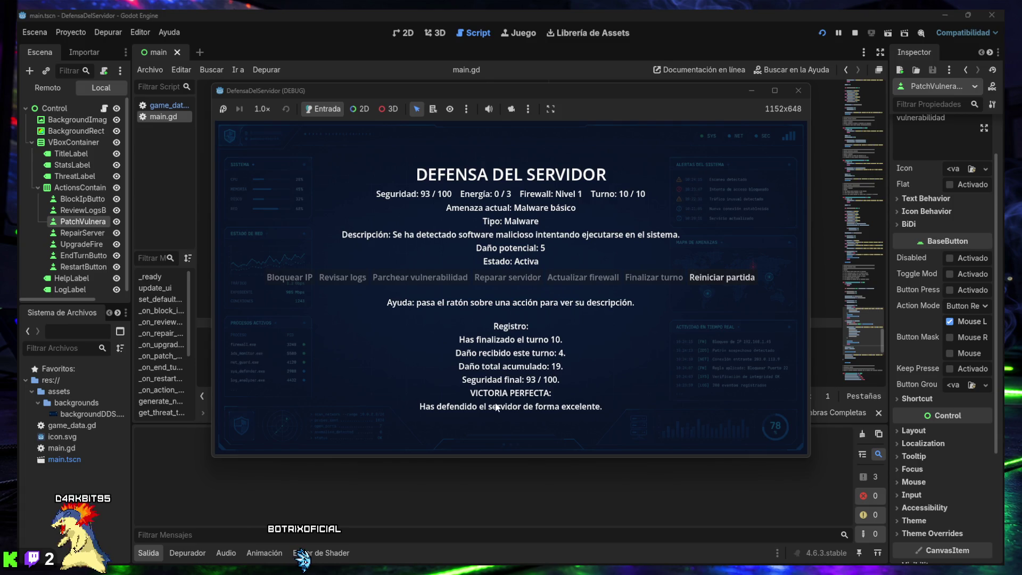
pyautogui.click(697, 277)
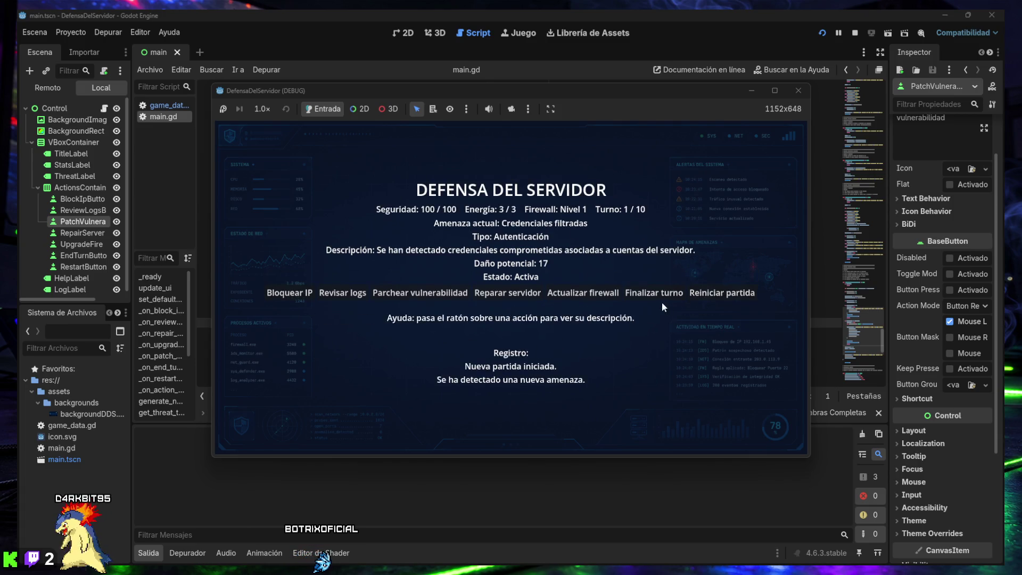
# - End turns without acting until the server is compromised, then restart the match
pyautogui.click(655, 292)
pyautogui.click(649, 294)
pyautogui.click(648, 294)
pyautogui.click(646, 295)
pyautogui.click(646, 294)
pyautogui.click(646, 295)
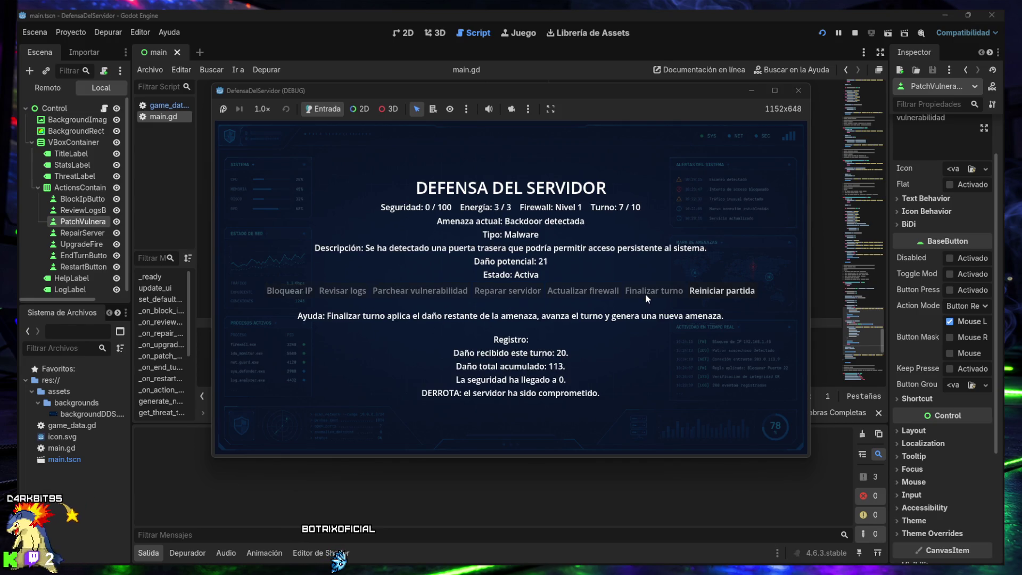
pyautogui.click(692, 294)
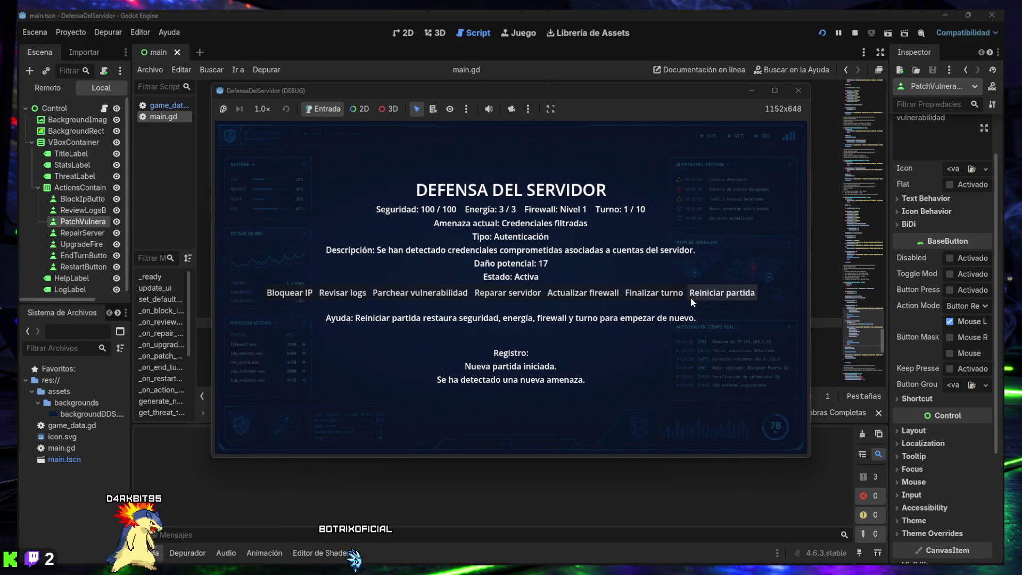
# - Advance three turns, block an IP and review logs, lose at turn 7, then restart
pyautogui.click(640, 295)
pyautogui.click(640, 295)
pyautogui.click(640, 295)
pyautogui.click(640, 296)
pyautogui.click(640, 295)
pyautogui.click(640, 295)
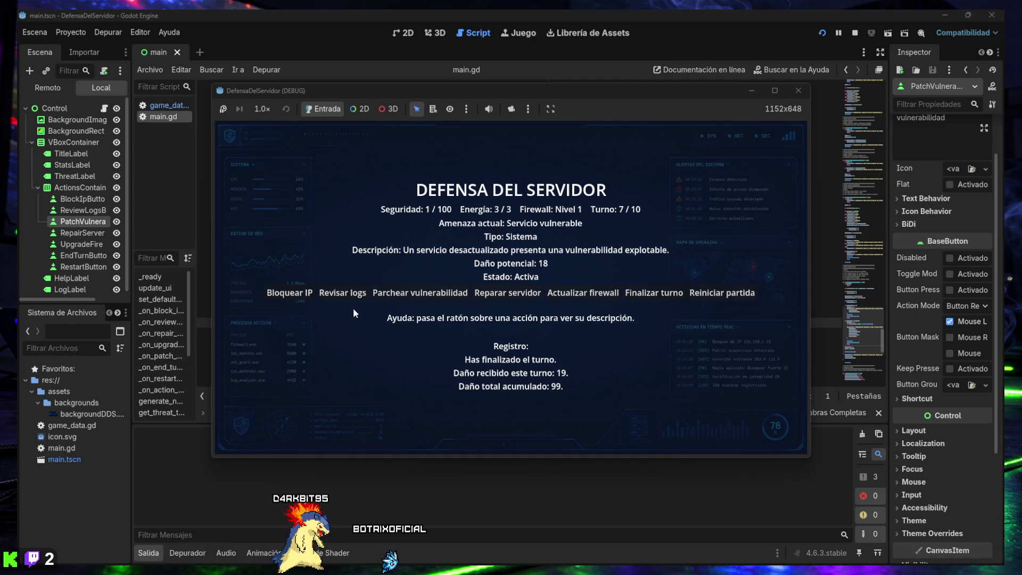
pyautogui.click(298, 298)
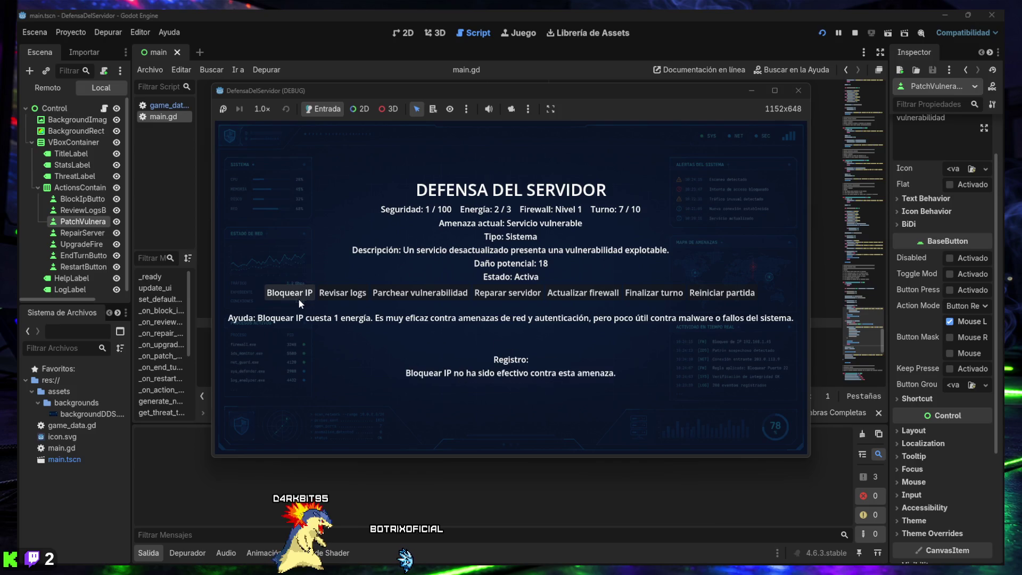
pyautogui.click(334, 295)
pyautogui.click(340, 295)
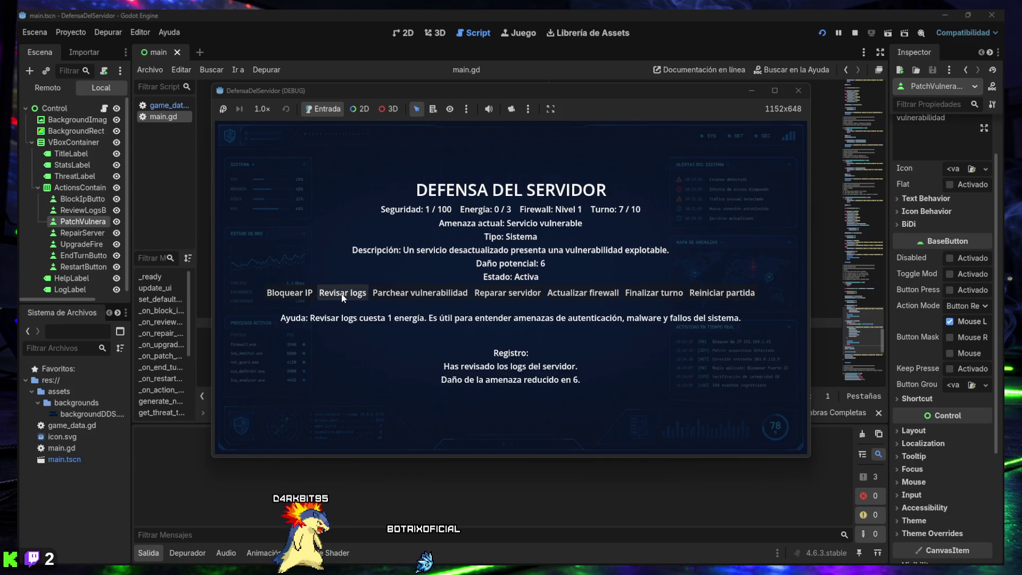
pyautogui.click(340, 296)
pyautogui.click(639, 292)
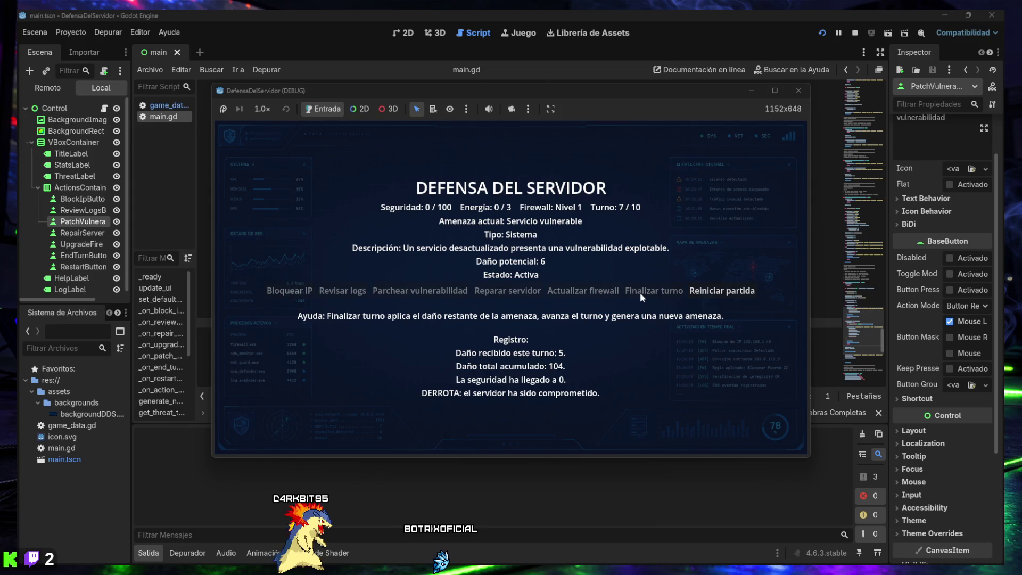
pyautogui.click(687, 290)
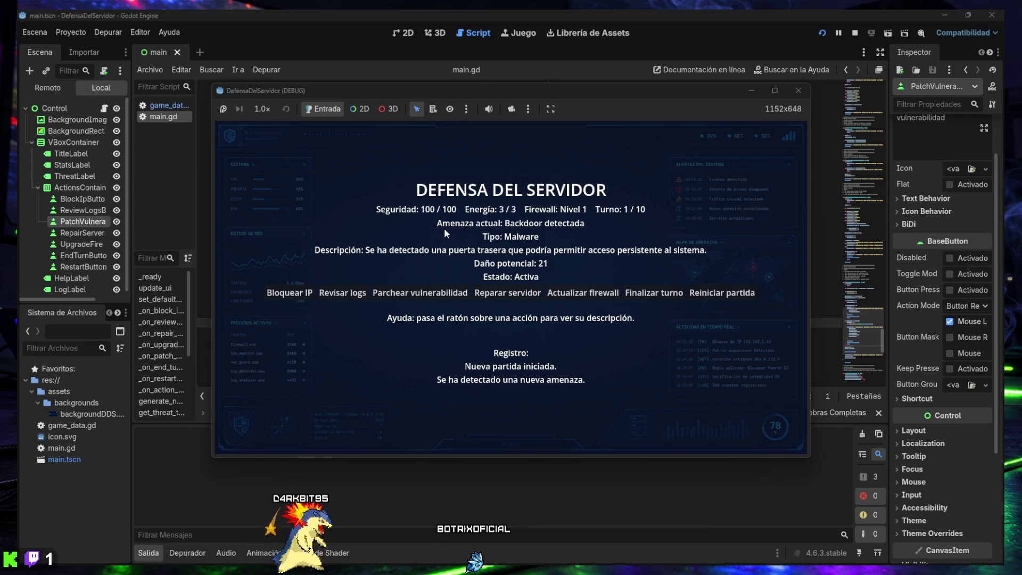
# - Review the server logs three times against the backdoor and end turn 1
pyautogui.click(335, 293)
pyautogui.doubleClick(335, 292)
pyautogui.moveTo(609, 298)
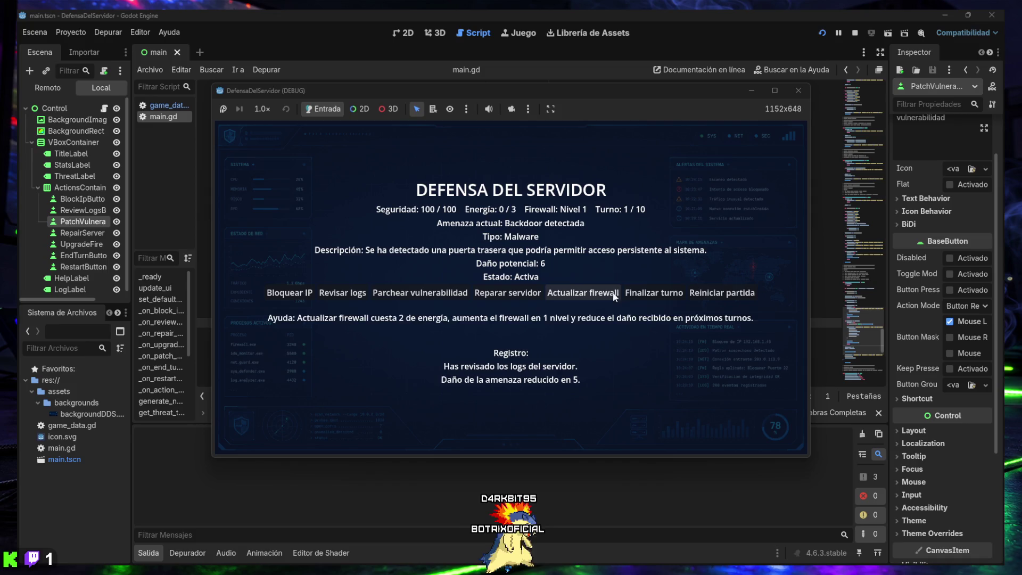
pyautogui.click(647, 294)
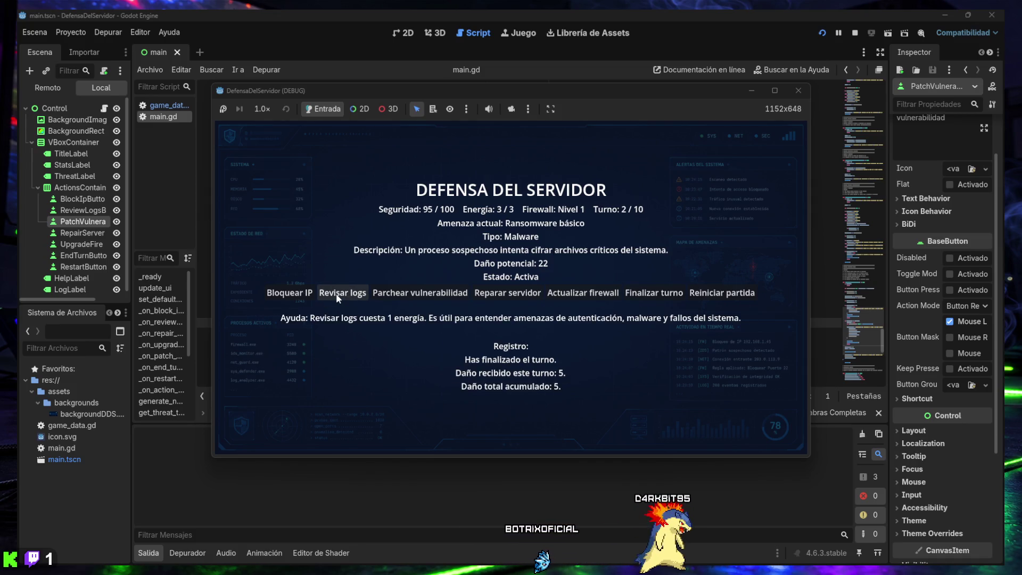
# - Patch the vulnerability and block a suspicious IP against the ransomware, then end turn 2
pyautogui.moveTo(287, 296)
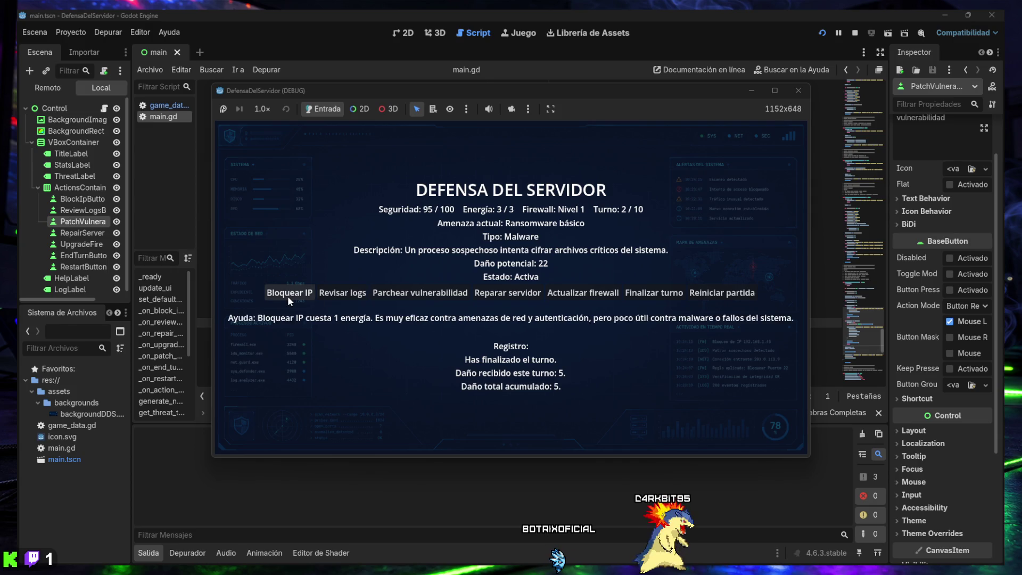
pyautogui.moveTo(413, 295)
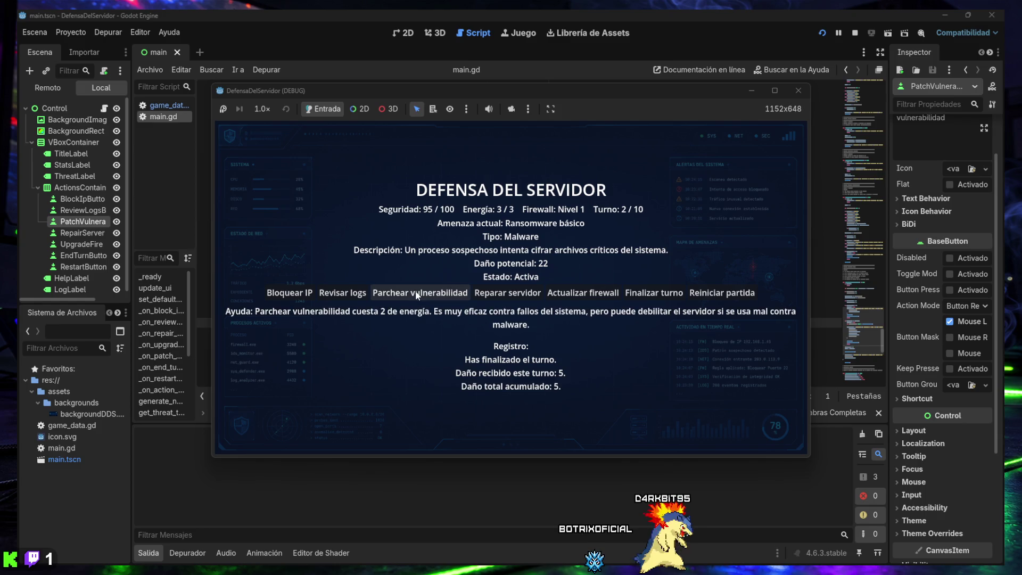
pyautogui.click(416, 293)
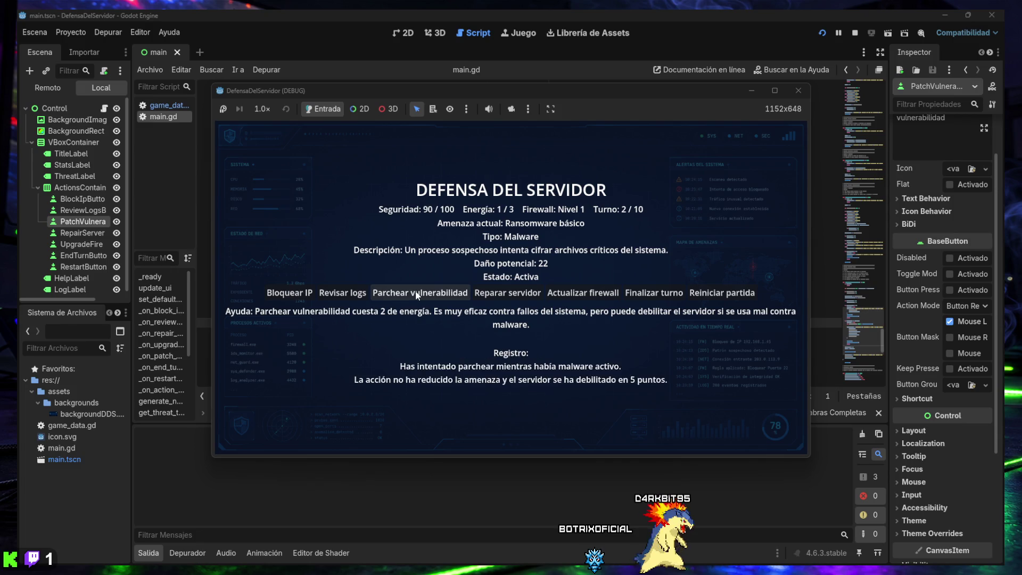
pyautogui.click(286, 296)
pyautogui.click(343, 296)
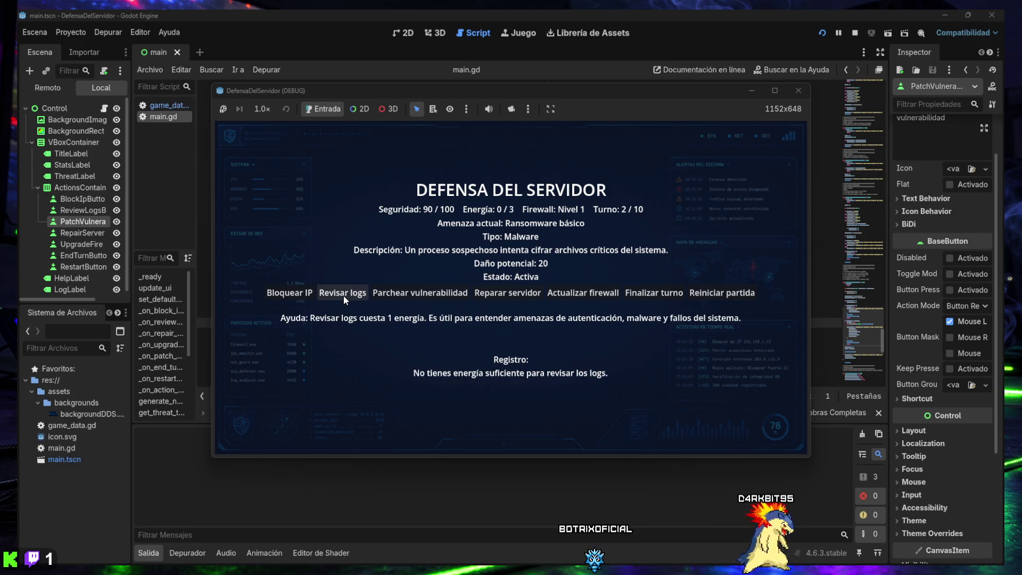
pyautogui.click(632, 296)
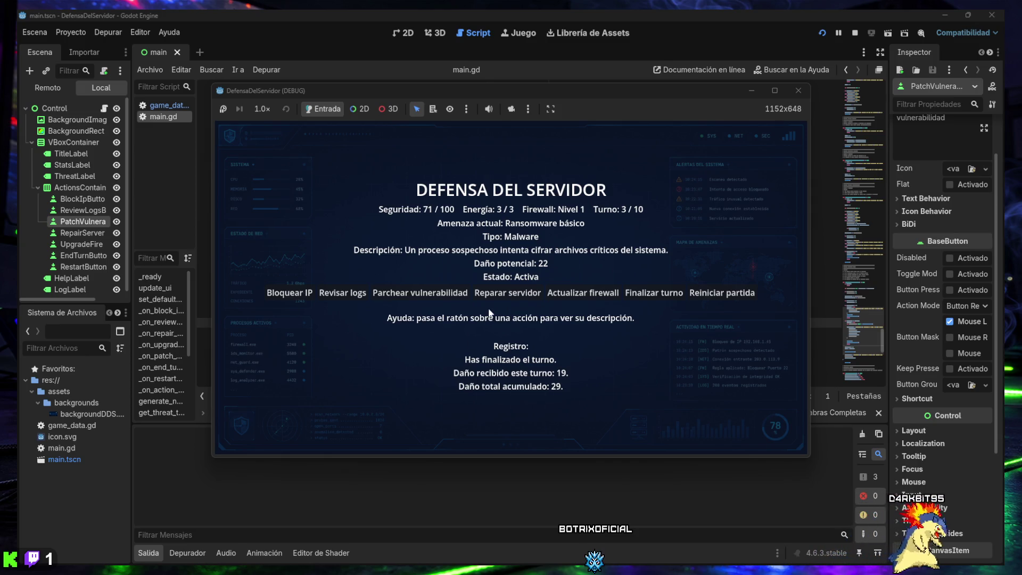
# - Block suspicious IPs three times and end turn 3
pyautogui.click(287, 294)
pyautogui.click(287, 294)
pyautogui.click(286, 294)
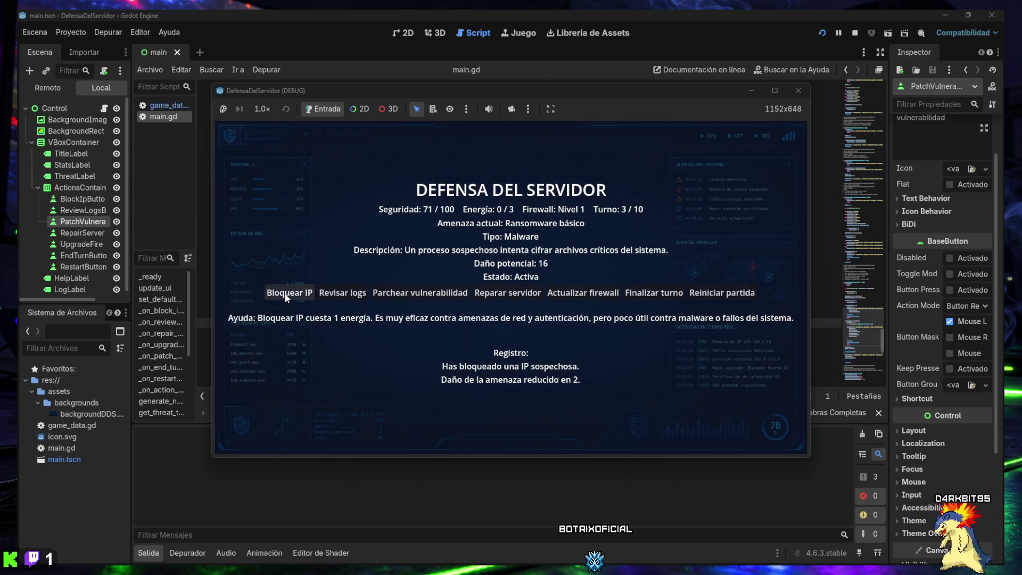
pyautogui.click(286, 296)
pyautogui.click(638, 295)
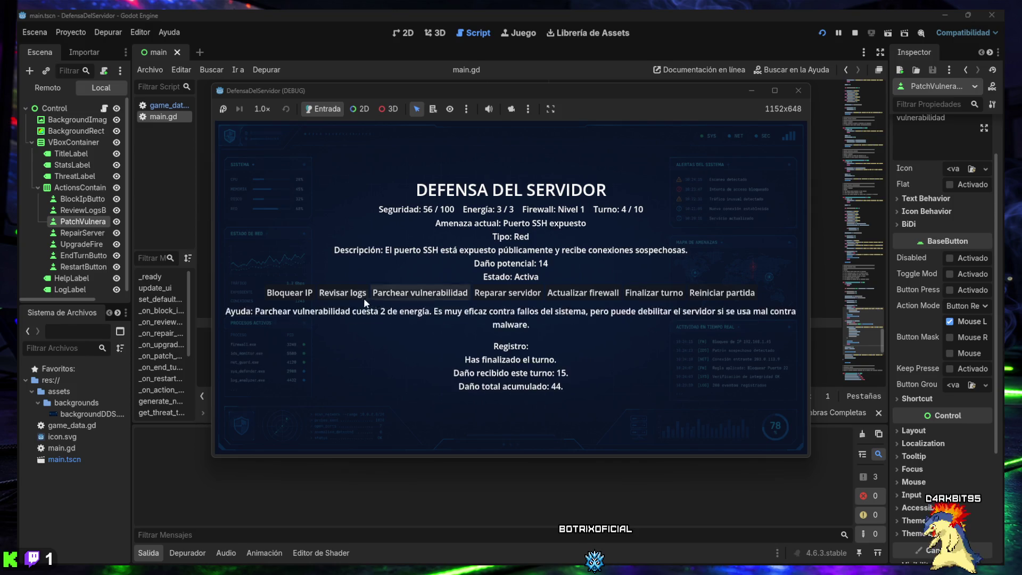
# - Block an IP against the exposed SSH port, then two IPs against leaked credentials, ending turns 4 and 5
pyautogui.click(298, 295)
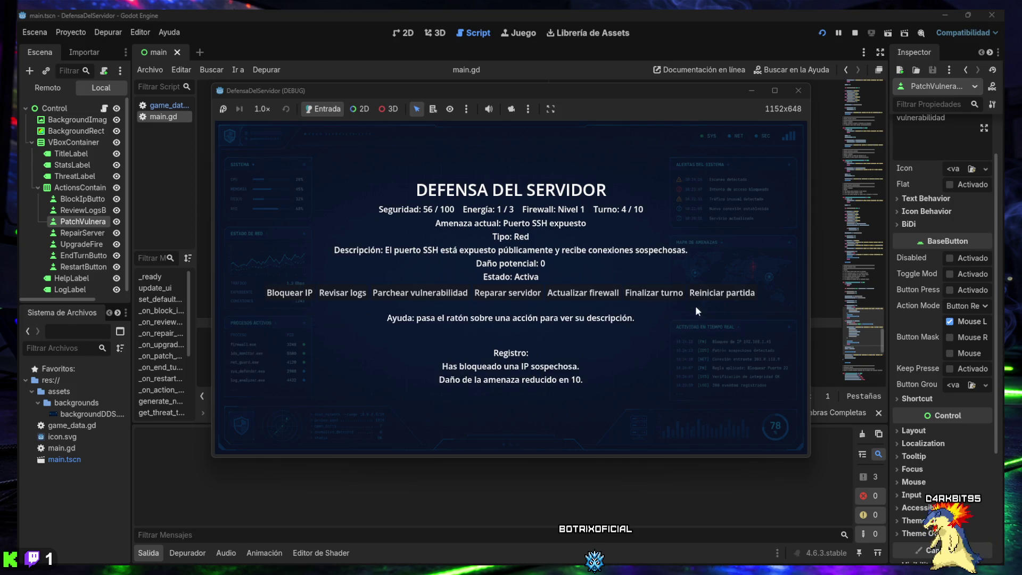
pyautogui.click(653, 294)
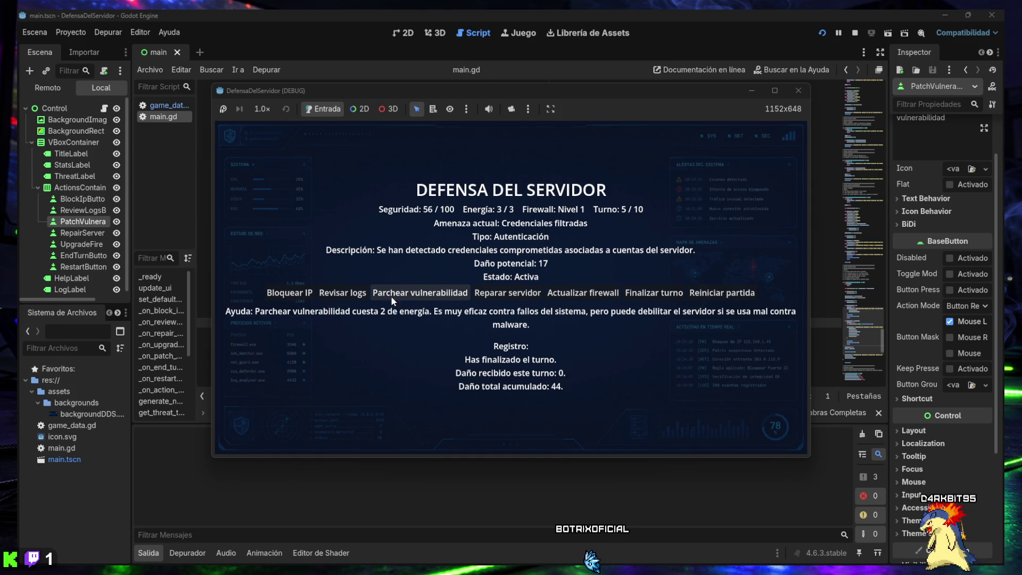
pyautogui.click(292, 295)
pyautogui.click(295, 297)
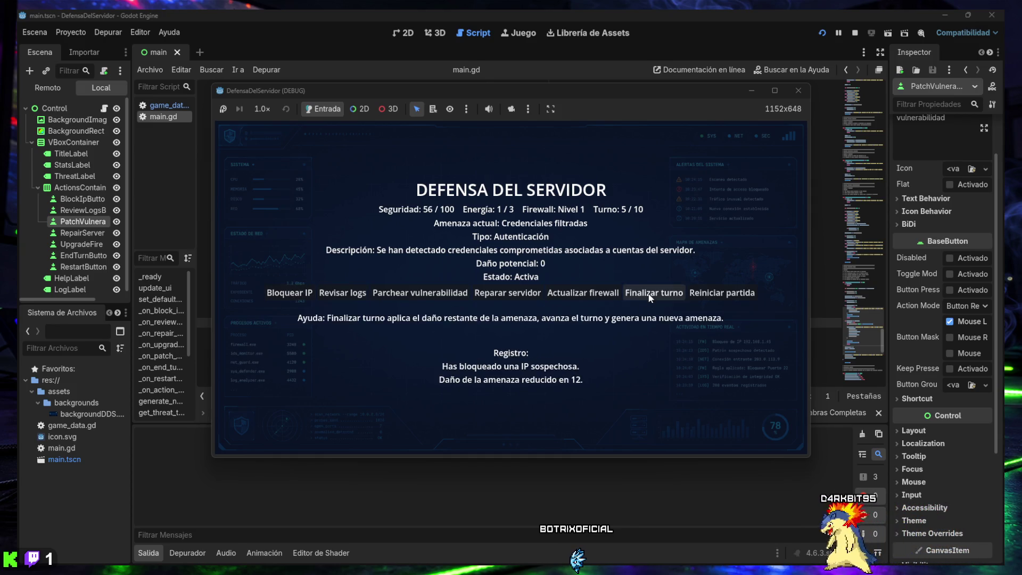
pyautogui.click(654, 294)
# - Block an IP against the port scan, end turn 6, then block IPs and review logs against ransomware
pyautogui.click(290, 294)
pyautogui.click(658, 291)
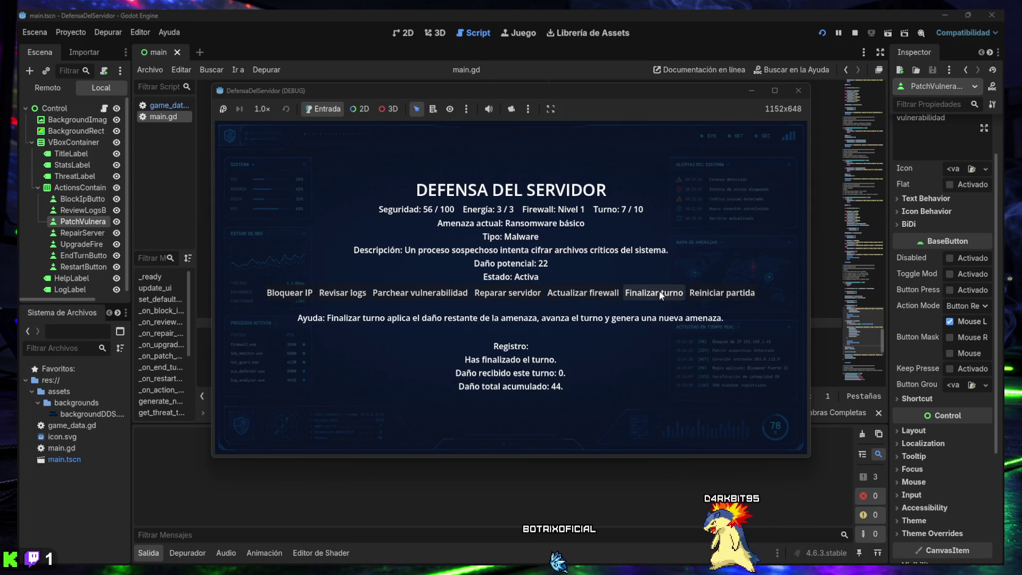
pyautogui.click(280, 295)
pyautogui.click(280, 295)
pyautogui.click(343, 297)
pyautogui.click(343, 297)
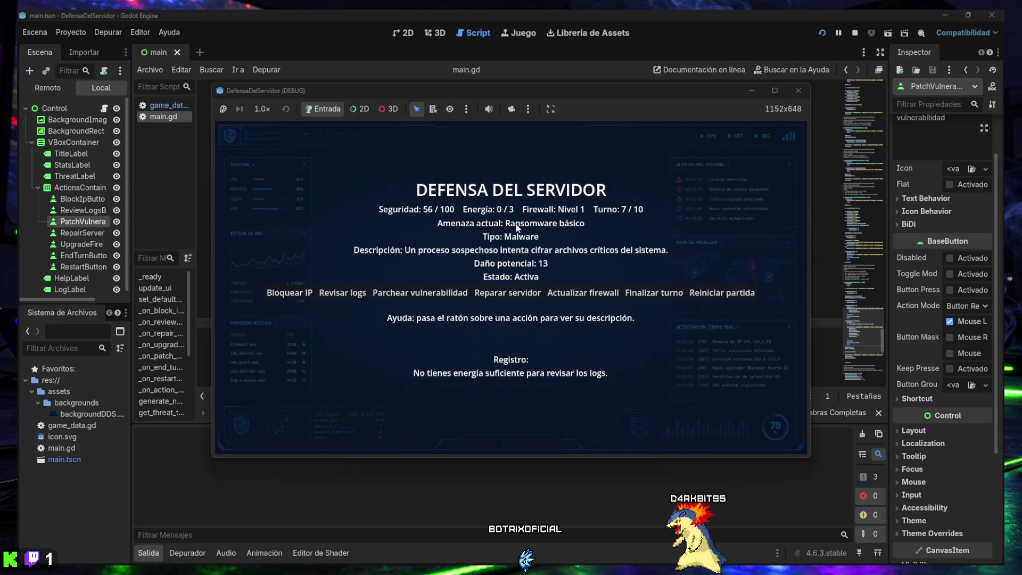
# - End turns 7 through 10 to finish the match in defeat
pyautogui.moveTo(335, 294)
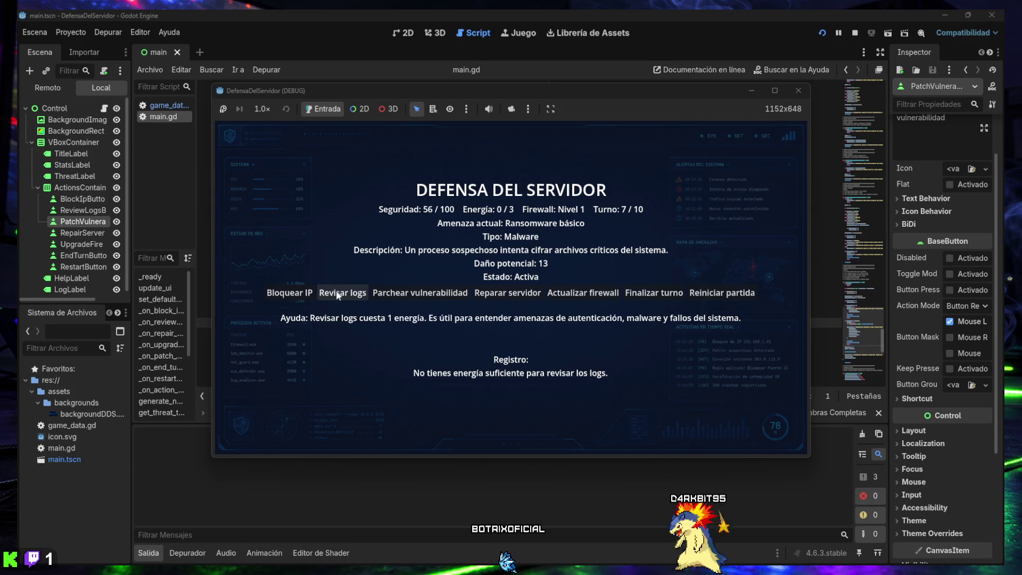
pyautogui.moveTo(402, 302)
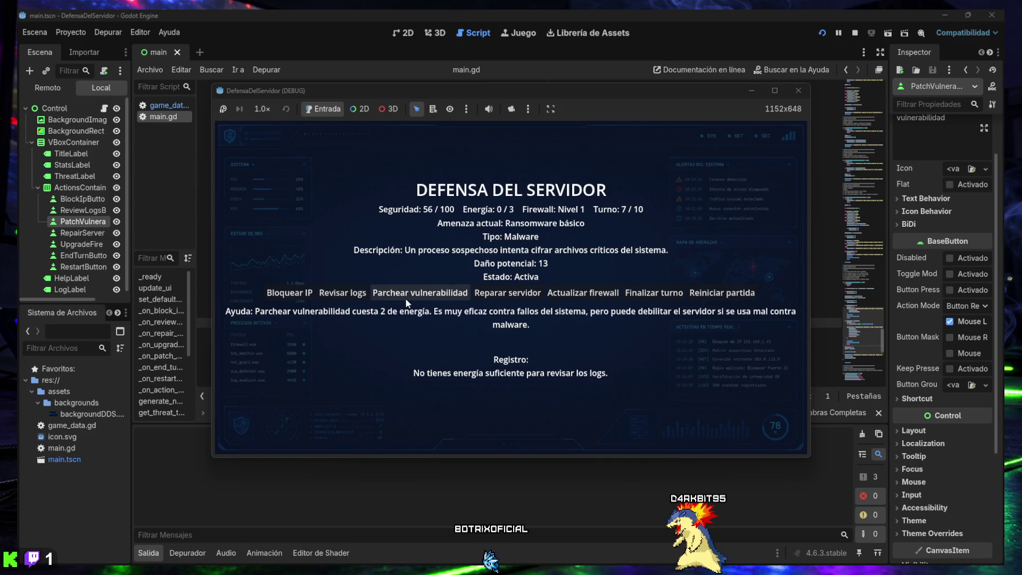
pyautogui.click(494, 296)
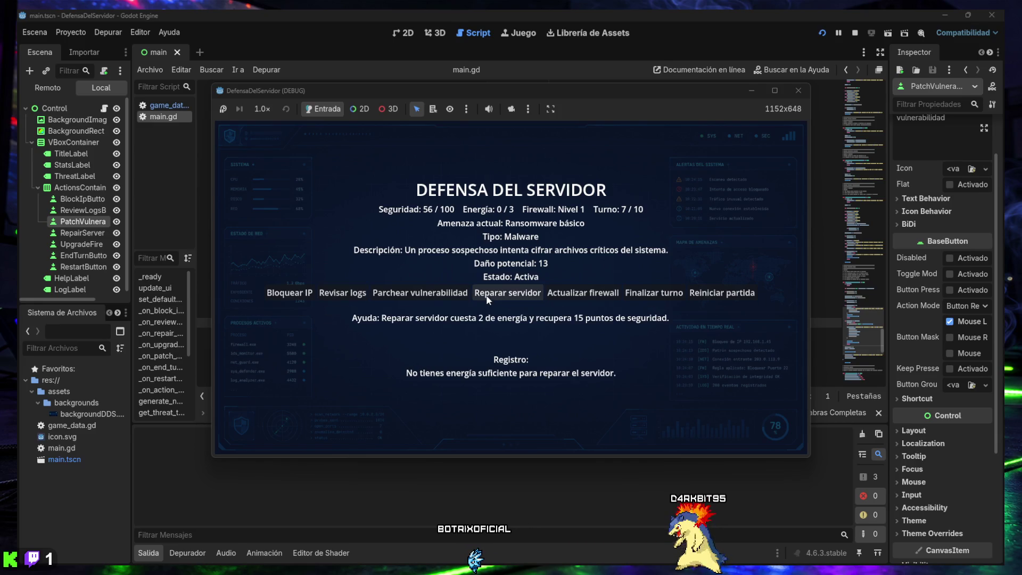
pyautogui.click(644, 297)
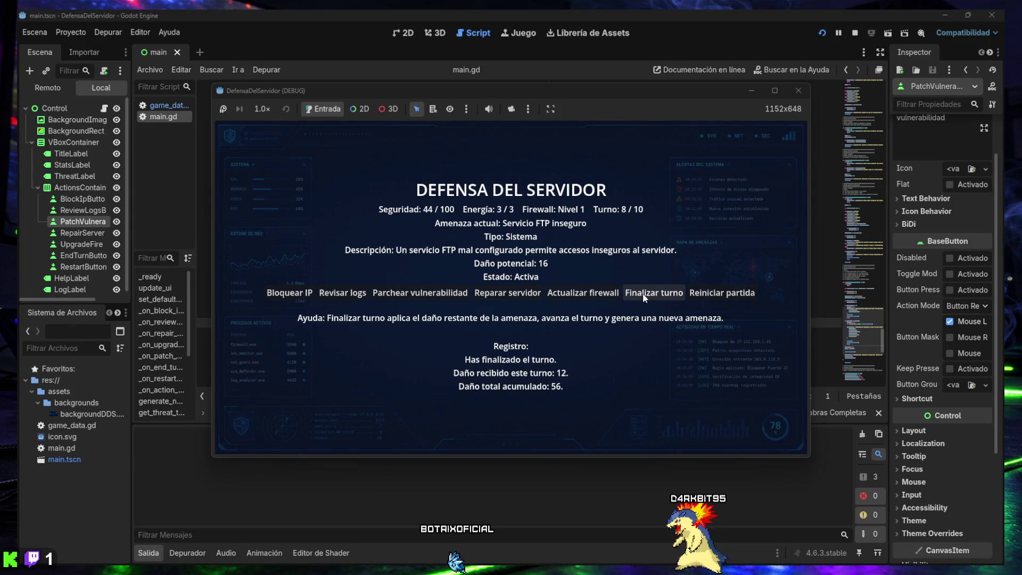
pyautogui.click(643, 297)
pyautogui.click(643, 297)
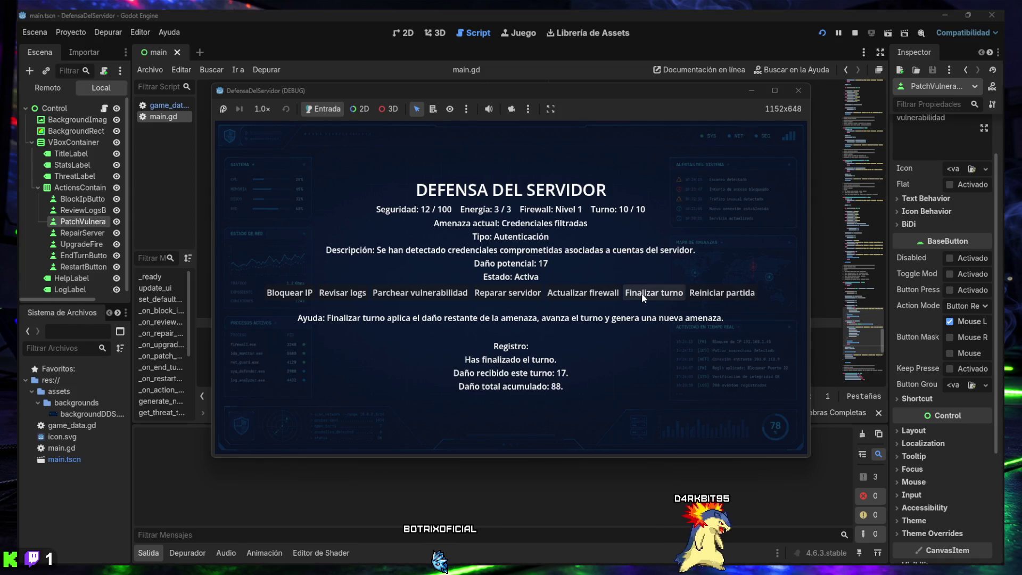
pyautogui.click(641, 293)
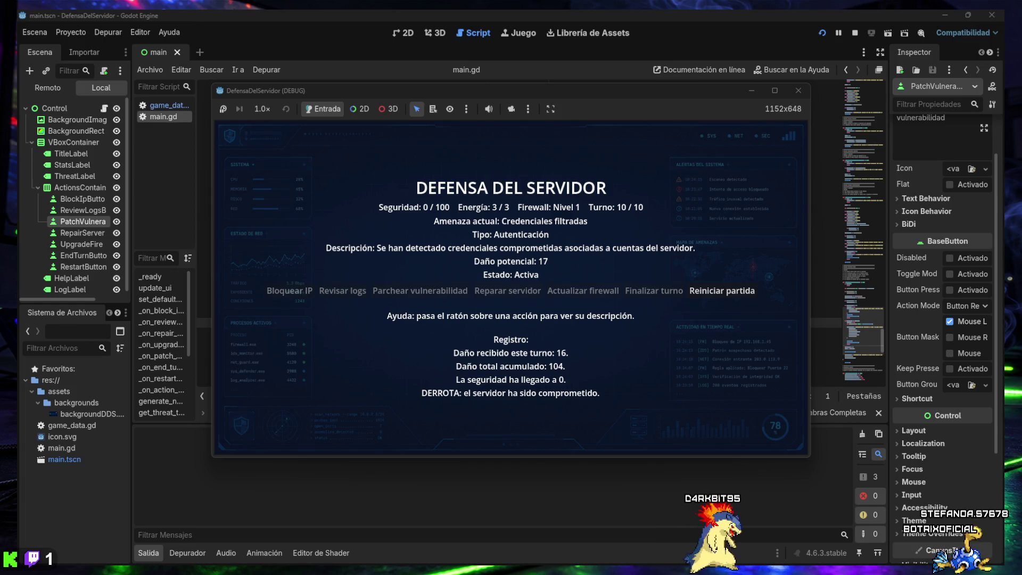
pyautogui.moveTo(521, 572)
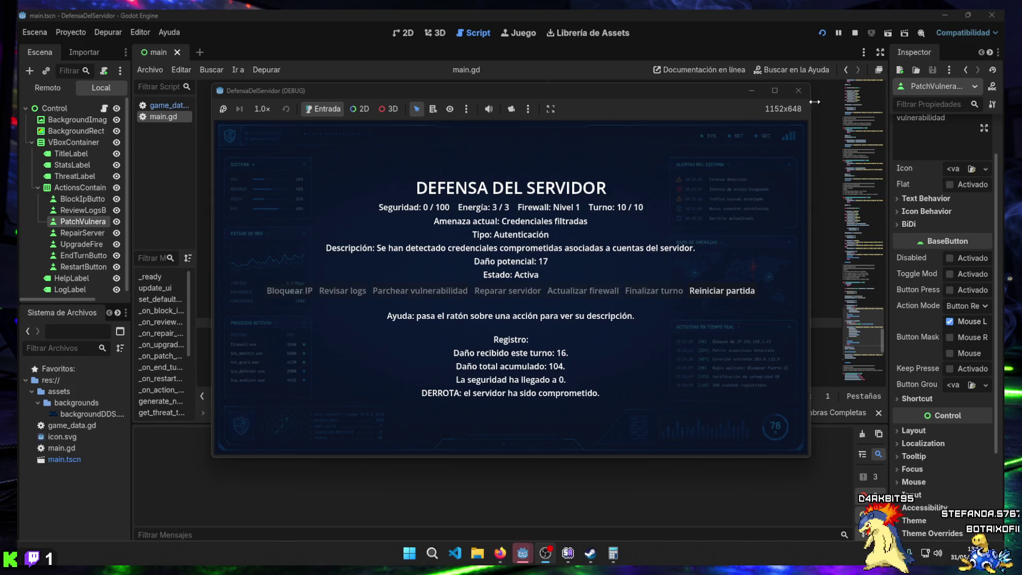
# - Restart the match, stop the debug run, and relaunch the project for a fresh turn-1 game
pyautogui.click(720, 292)
pyautogui.moveTo(522, 554)
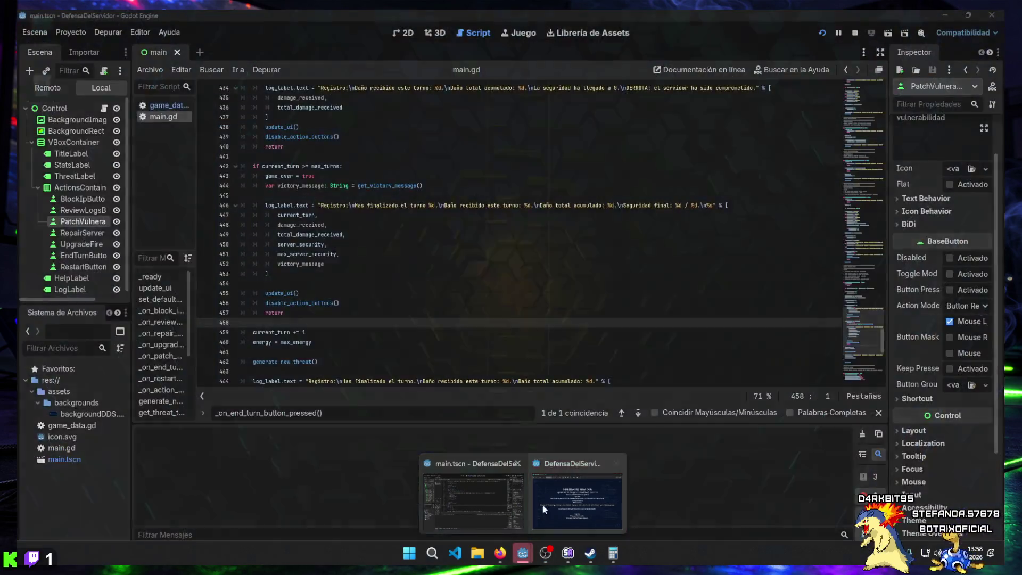
pyautogui.click(549, 500)
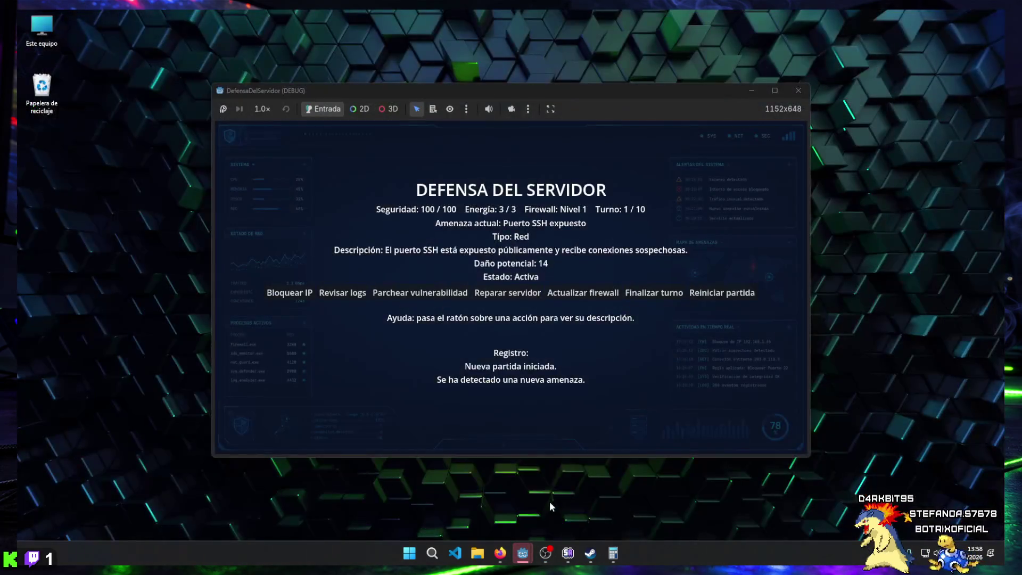
pyautogui.click(797, 95)
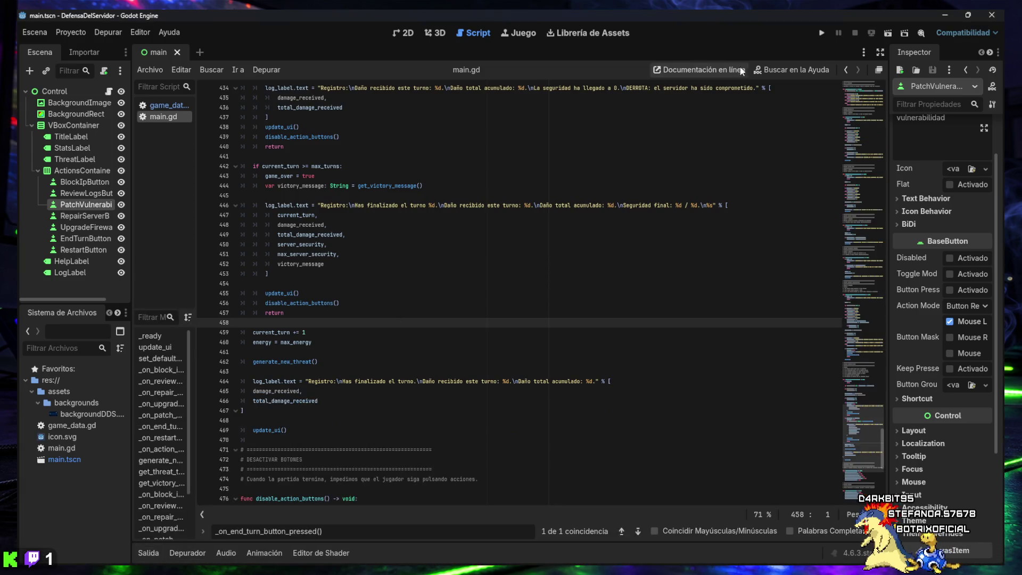
pyautogui.click(820, 33)
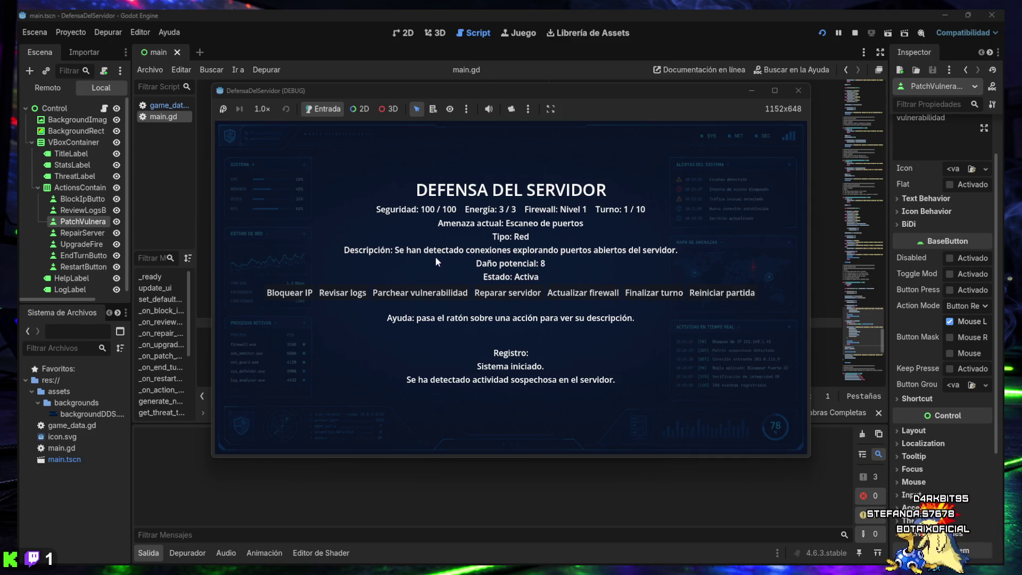
# - Block an IP, then review logs twice per turn, including against brute-force, ending the first three turns
pyautogui.click(309, 292)
pyautogui.click(660, 294)
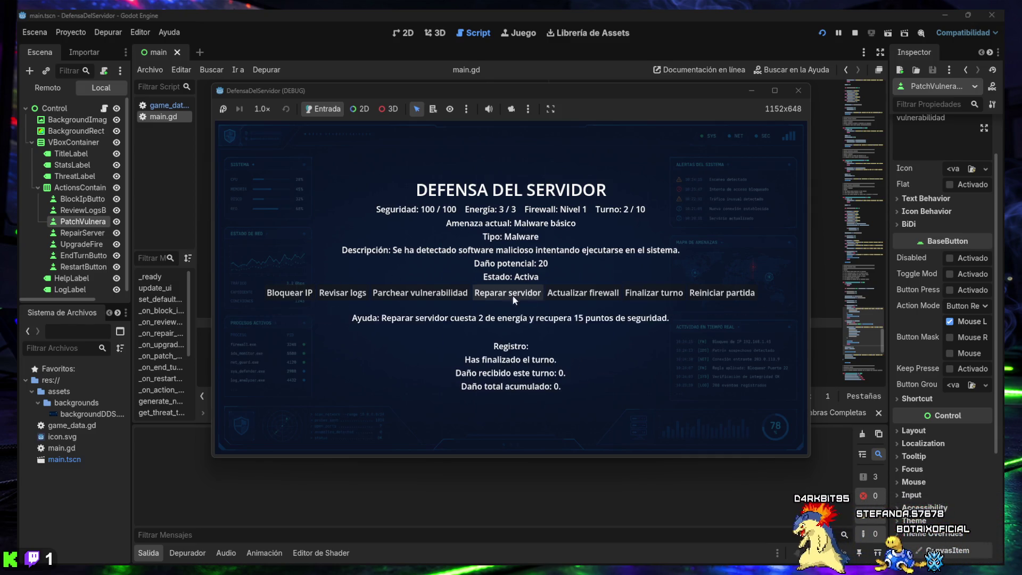
pyautogui.click(348, 290)
pyautogui.click(348, 291)
pyautogui.click(348, 291)
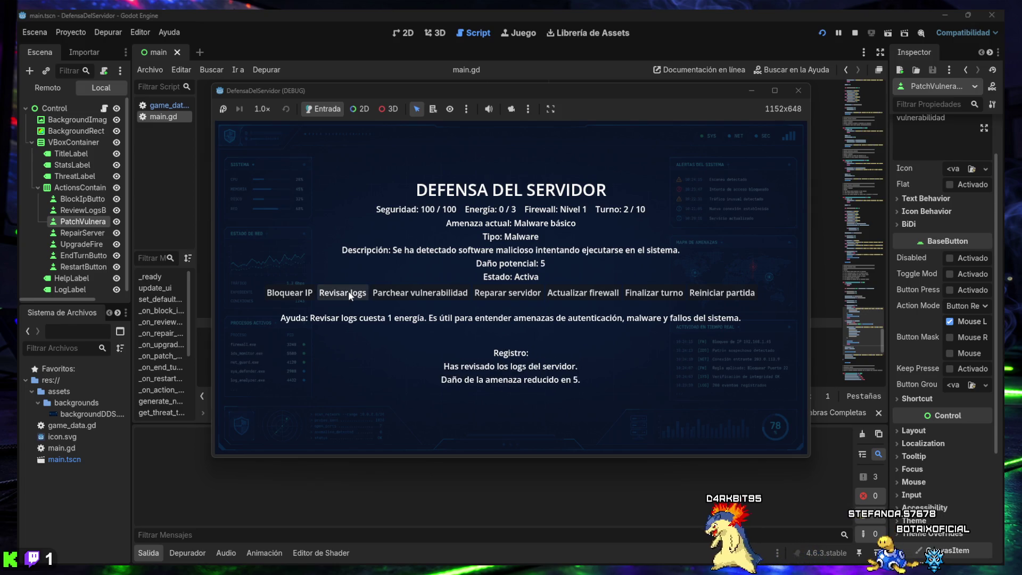
pyautogui.click(644, 294)
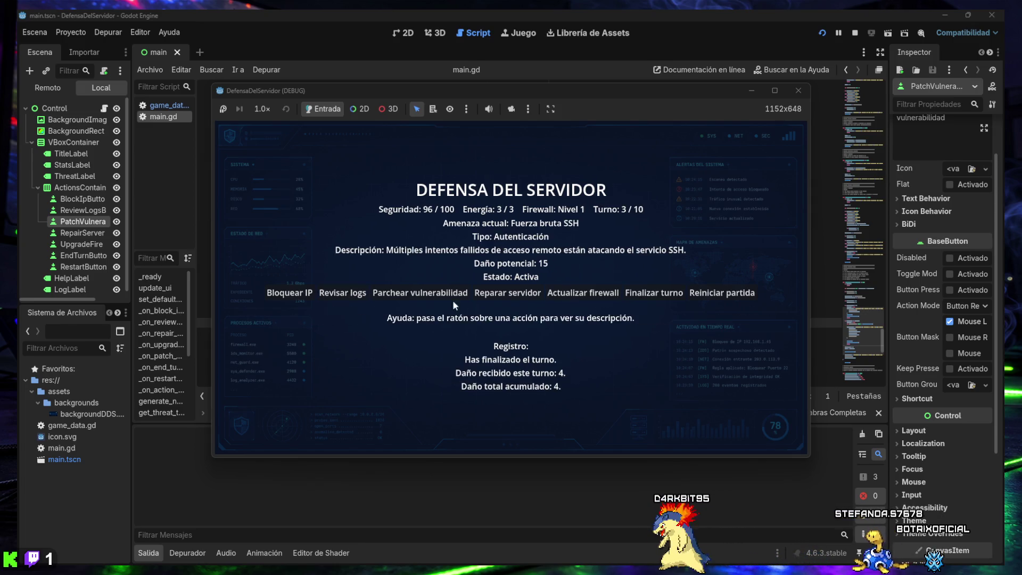
pyautogui.click(340, 292)
pyautogui.click(340, 292)
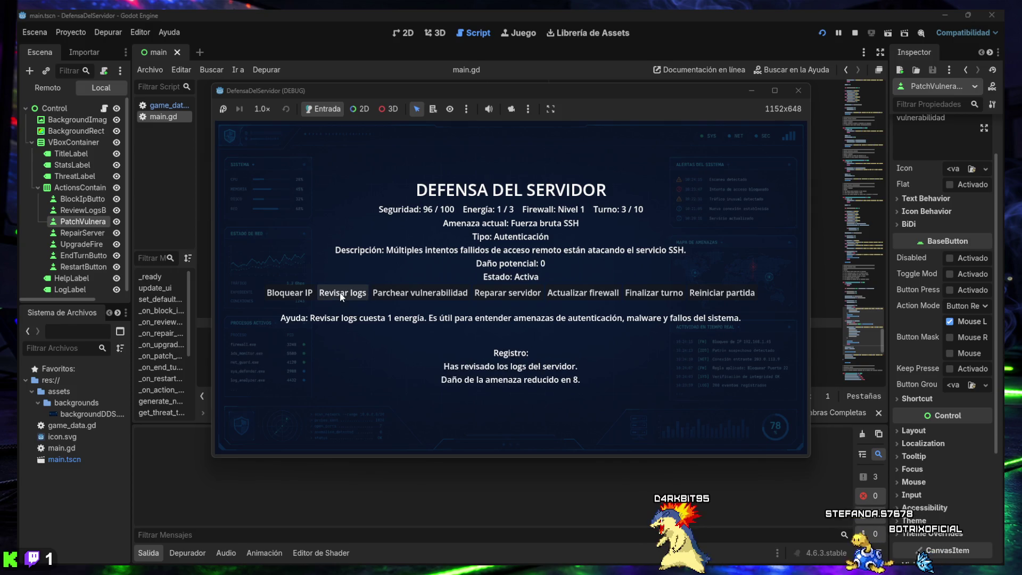
pyautogui.click(621, 291)
# - Review logs against the malware, then block an IP and review logs against the FTP threat
pyautogui.click(341, 293)
pyautogui.click(341, 293)
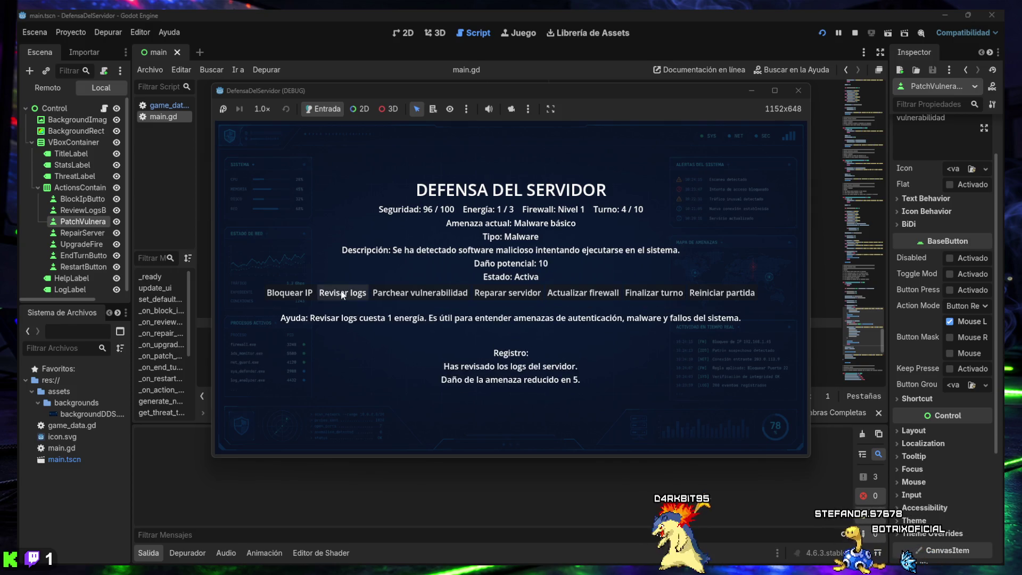
pyautogui.click(653, 293)
pyautogui.click(289, 294)
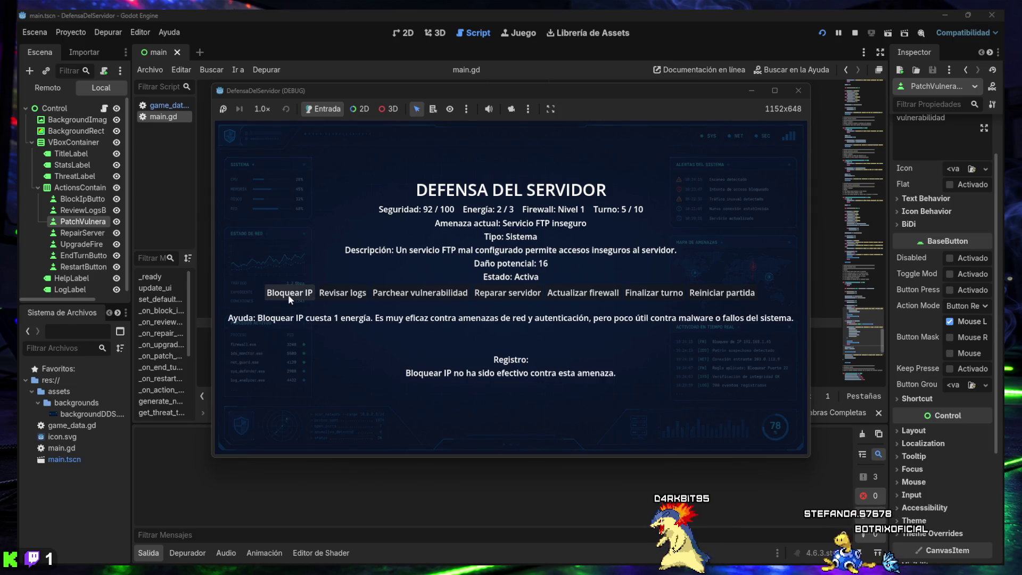
pyautogui.click(338, 293)
pyautogui.click(339, 292)
pyautogui.click(339, 292)
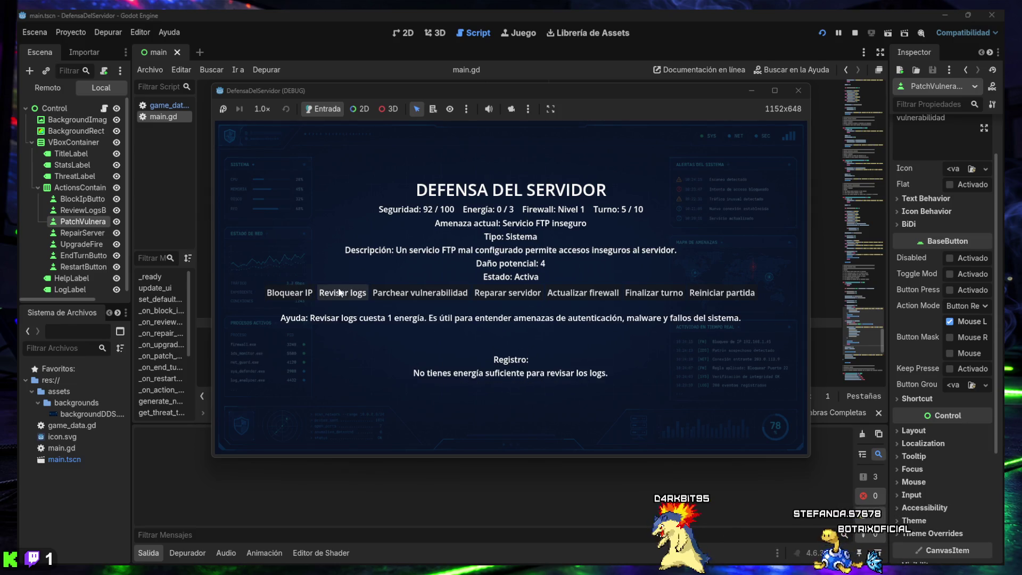
pyautogui.click(627, 293)
# - Block an IP against the port scan, end the remaining turns to VICTORIA SÓLIDA, and restart
pyautogui.click(289, 293)
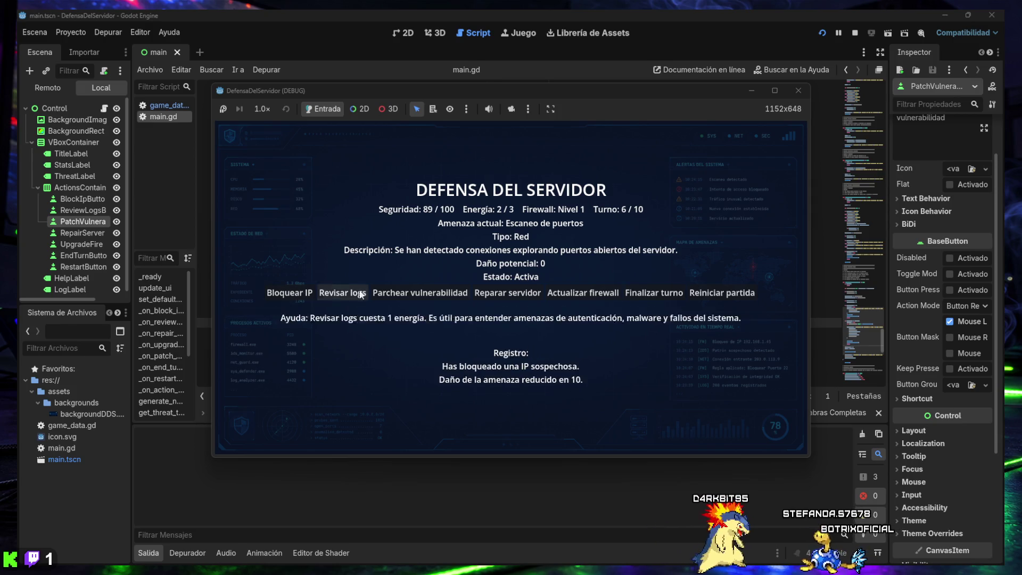
pyautogui.click(659, 292)
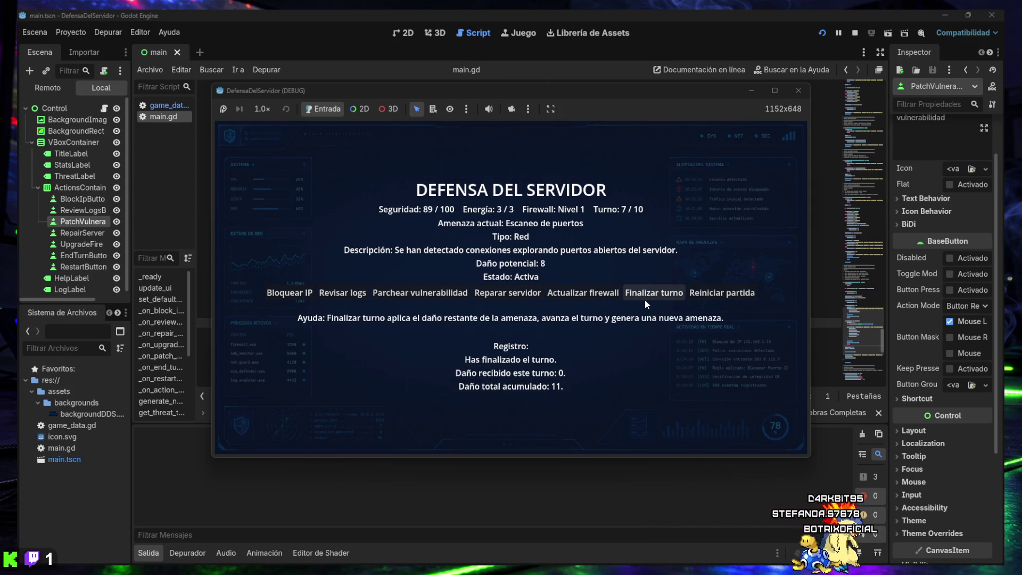
pyautogui.click(648, 300)
pyautogui.click(648, 300)
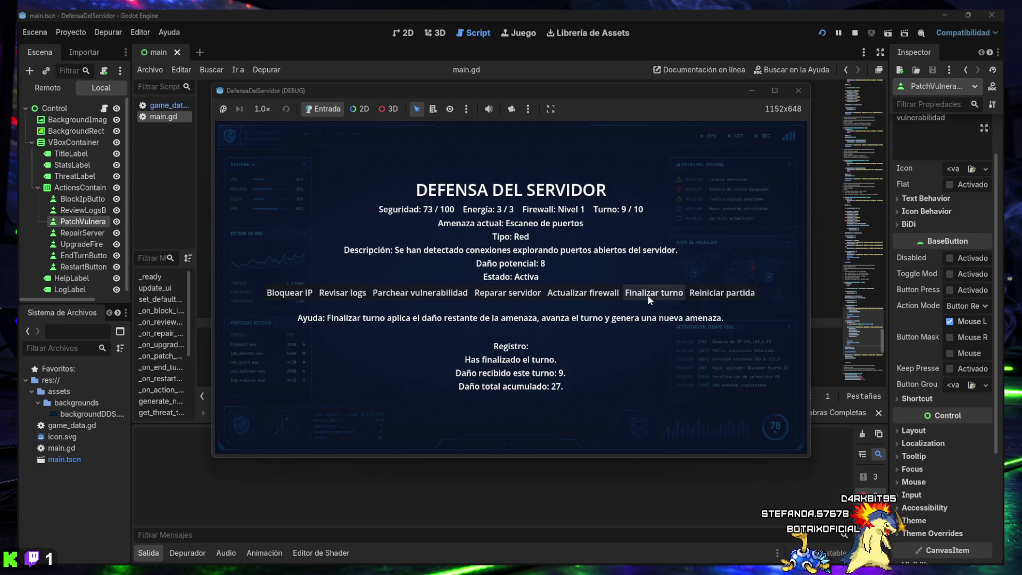
pyautogui.click(648, 300)
pyautogui.click(648, 300)
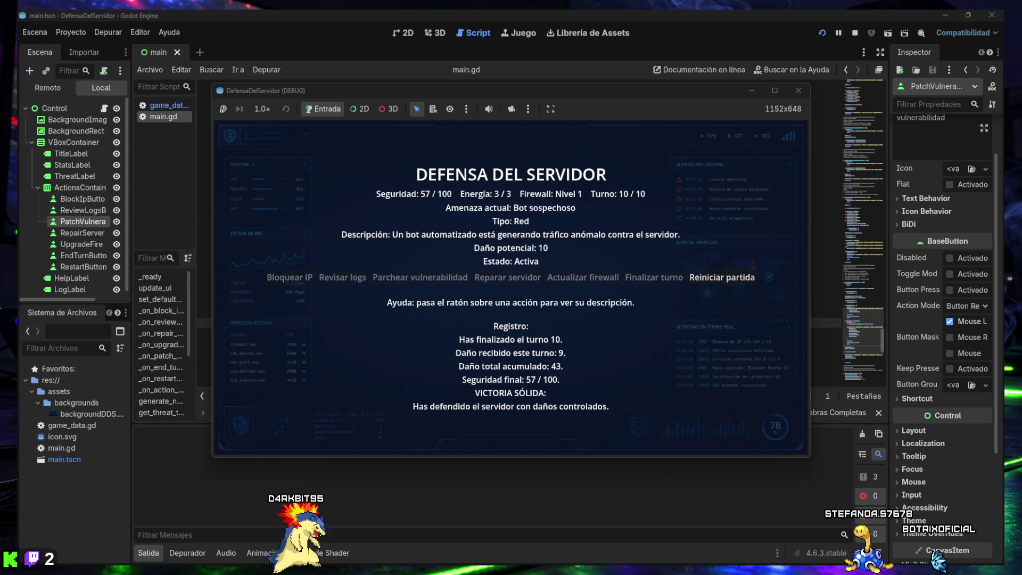
pyautogui.click(709, 282)
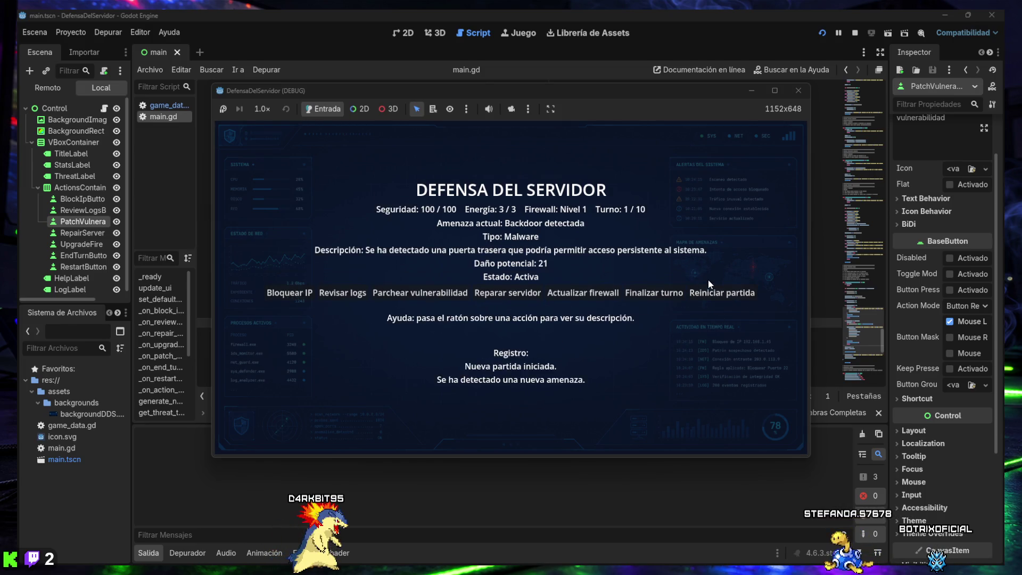
# - Review logs three times, then twice against the ransomware, and end the next four turns
pyautogui.moveTo(286, 296)
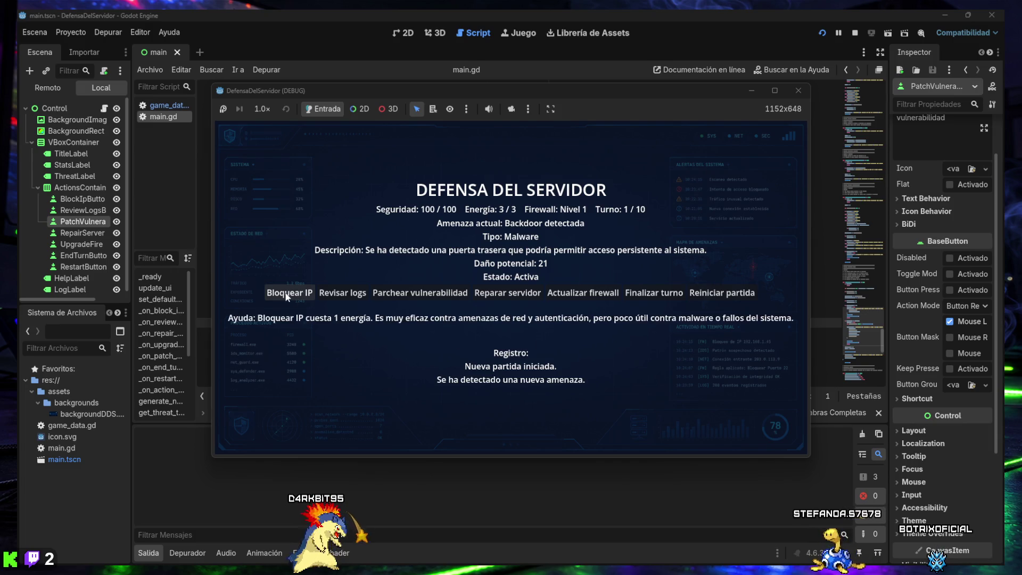
pyautogui.click(342, 294)
pyautogui.click(343, 295)
pyautogui.click(342, 295)
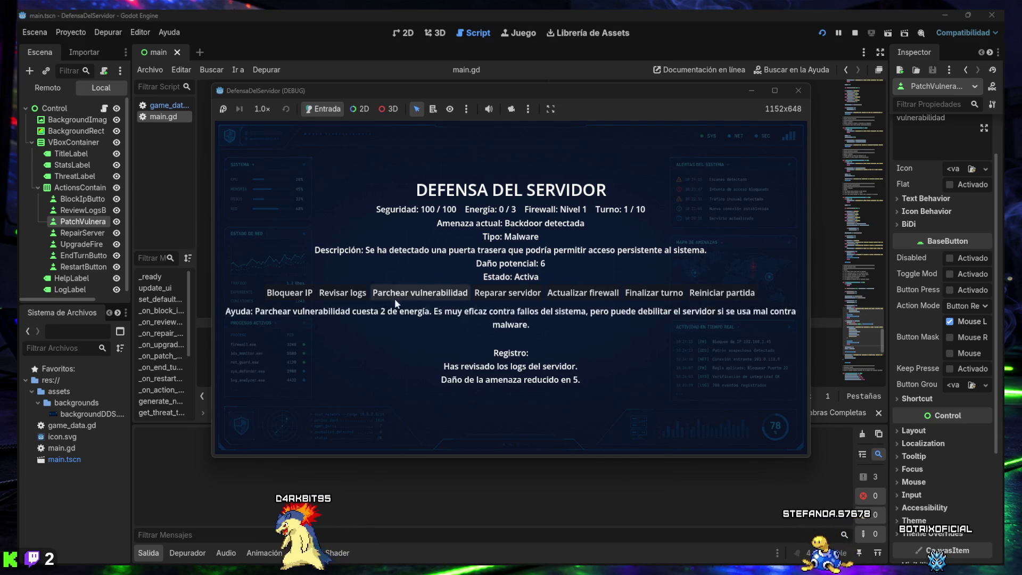
pyautogui.click(654, 292)
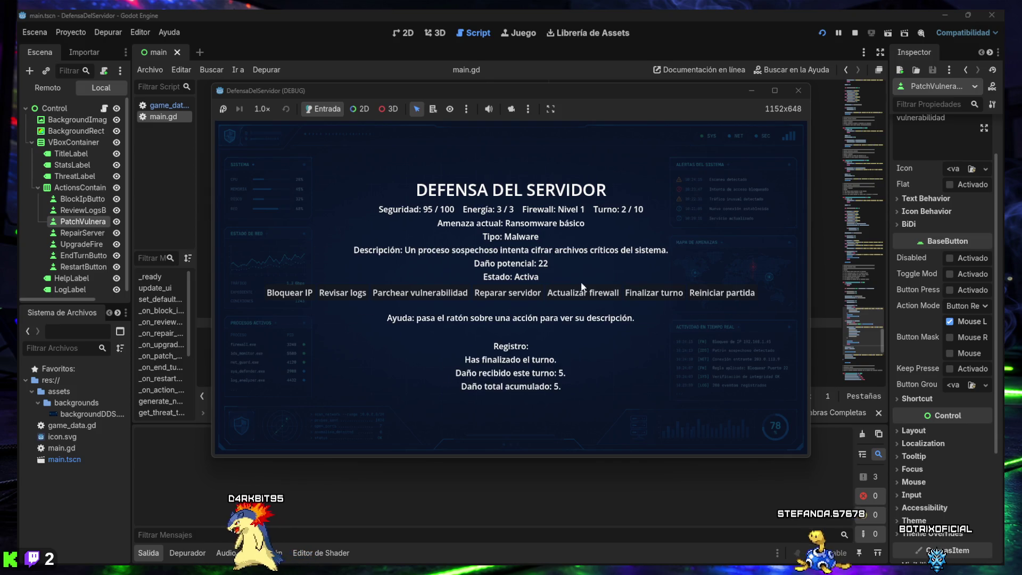
pyautogui.click(330, 295)
pyautogui.click(330, 296)
pyautogui.click(330, 296)
pyautogui.click(654, 293)
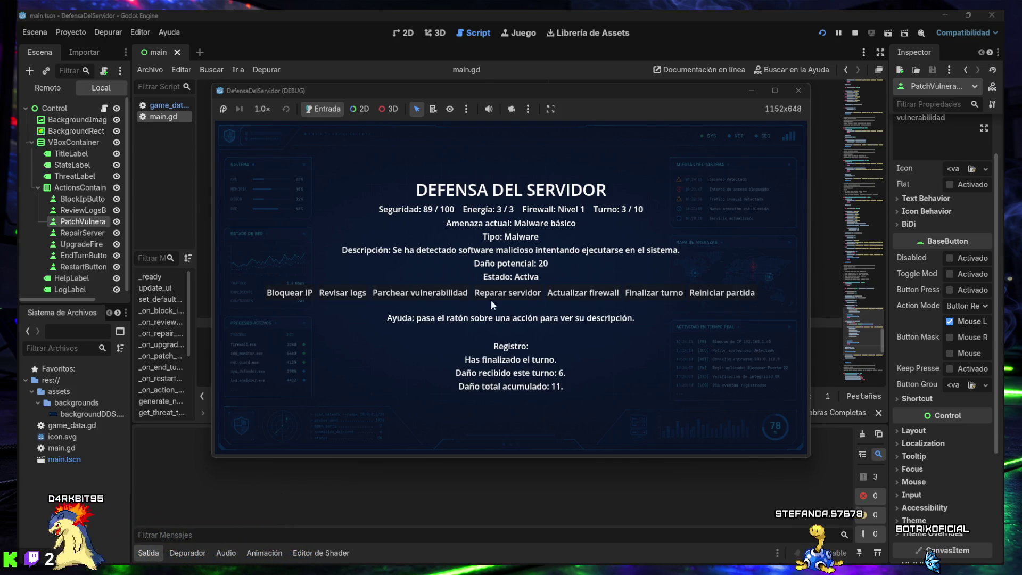
pyautogui.click(642, 294)
pyautogui.click(642, 294)
pyautogui.click(643, 294)
pyautogui.click(643, 294)
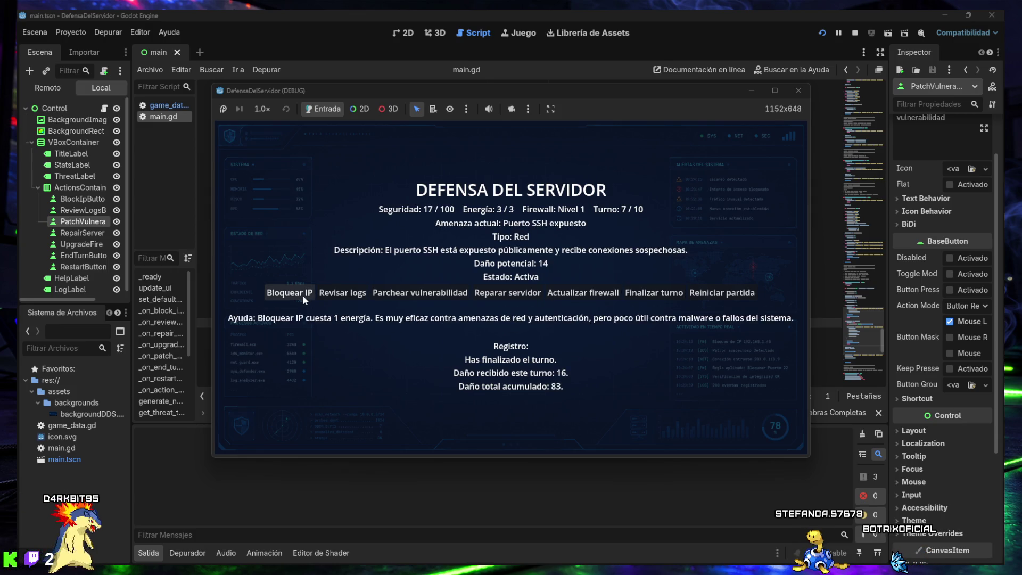
# - Counter the SSH, port-scan and leaked-credential threats through turn 10, then start a new match
pyautogui.click(336, 295)
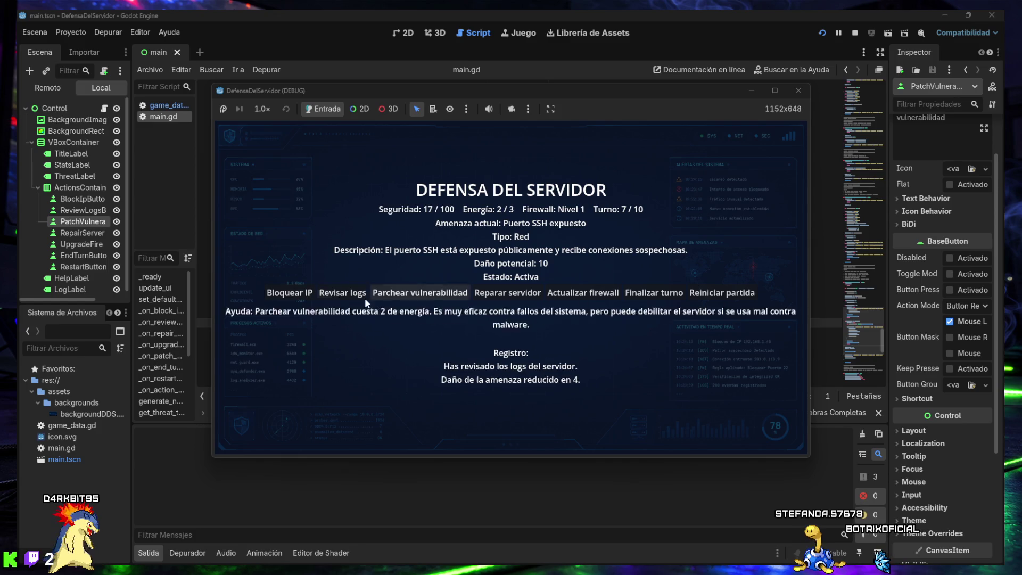
pyautogui.click(645, 294)
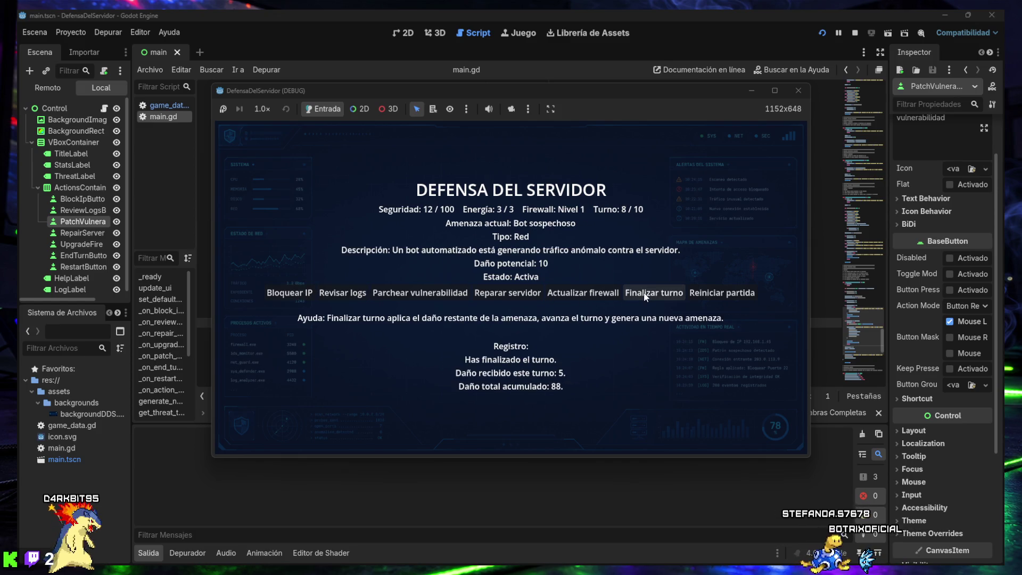
pyautogui.click(645, 295)
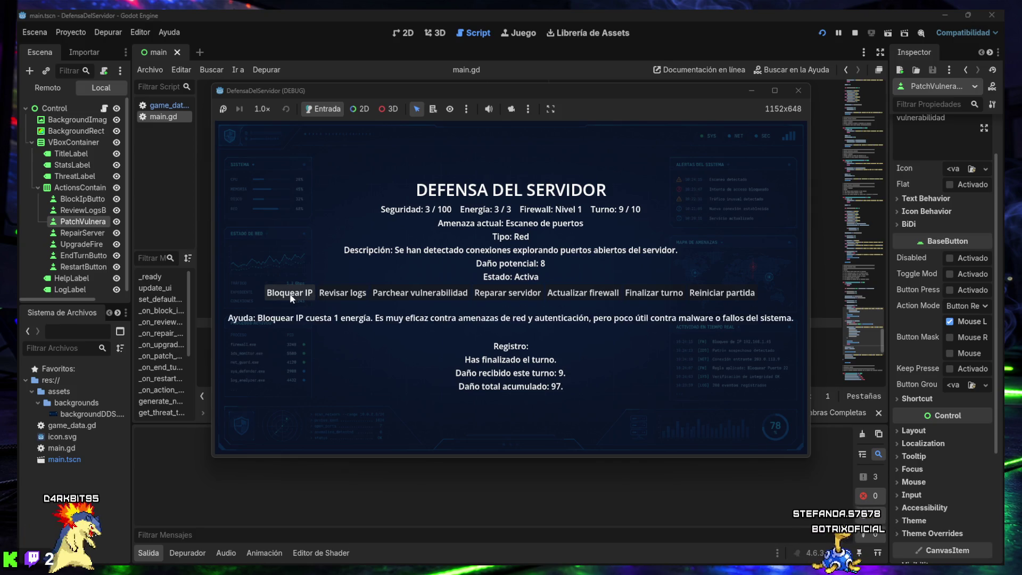
pyautogui.click(292, 296)
pyautogui.click(655, 294)
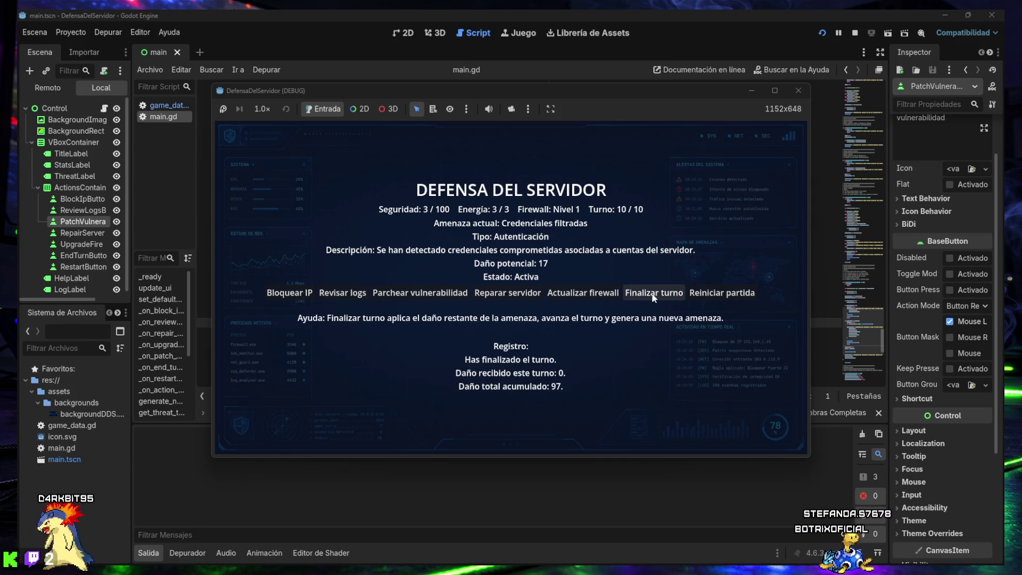
pyautogui.click(347, 298)
pyautogui.click(347, 297)
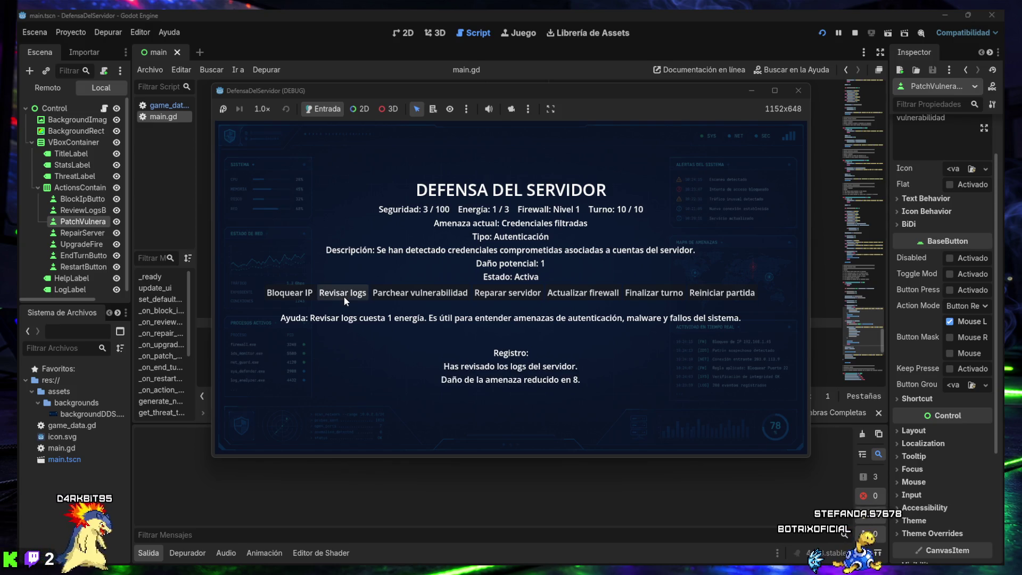
pyautogui.click(346, 297)
pyautogui.click(653, 292)
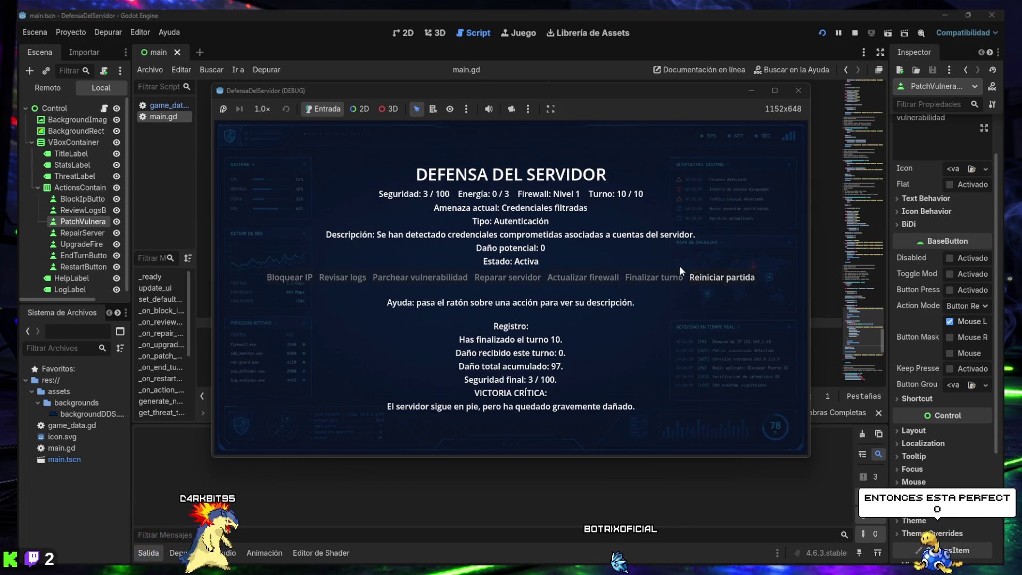
pyautogui.click(714, 278)
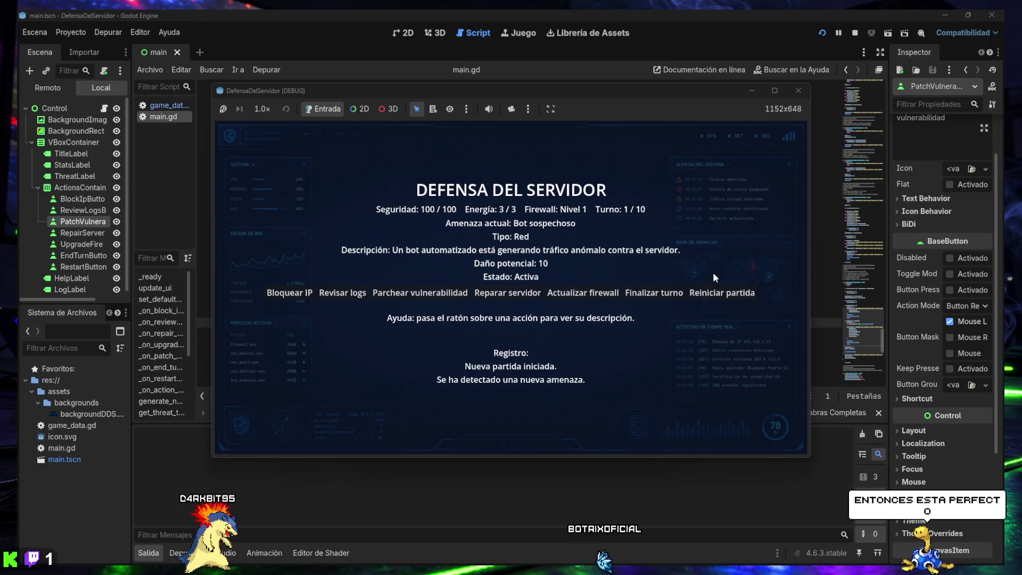
# - Stop the debug game and relaunch it for a fresh turn-1 match
pyautogui.click(798, 90)
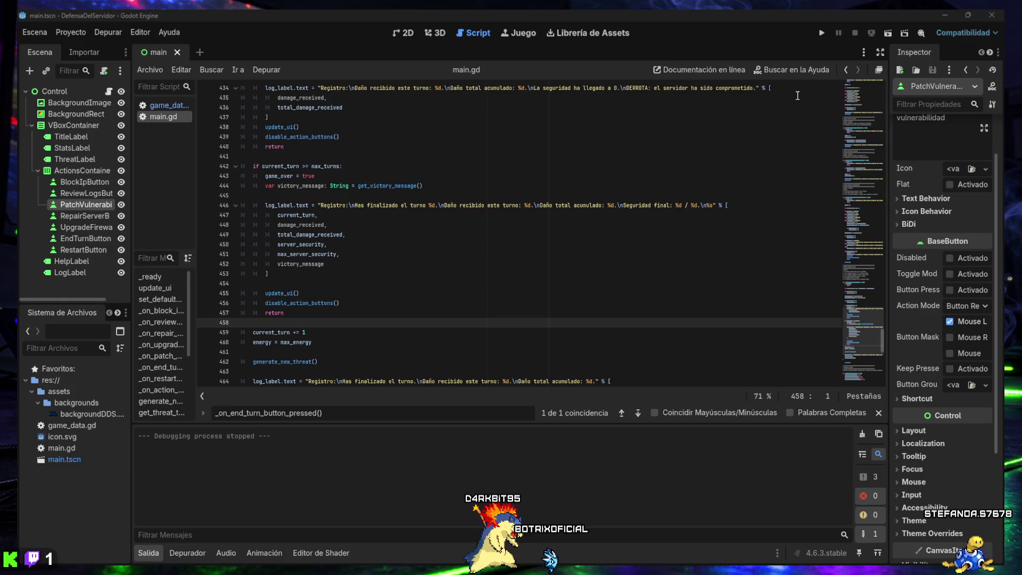
pyautogui.click(820, 33)
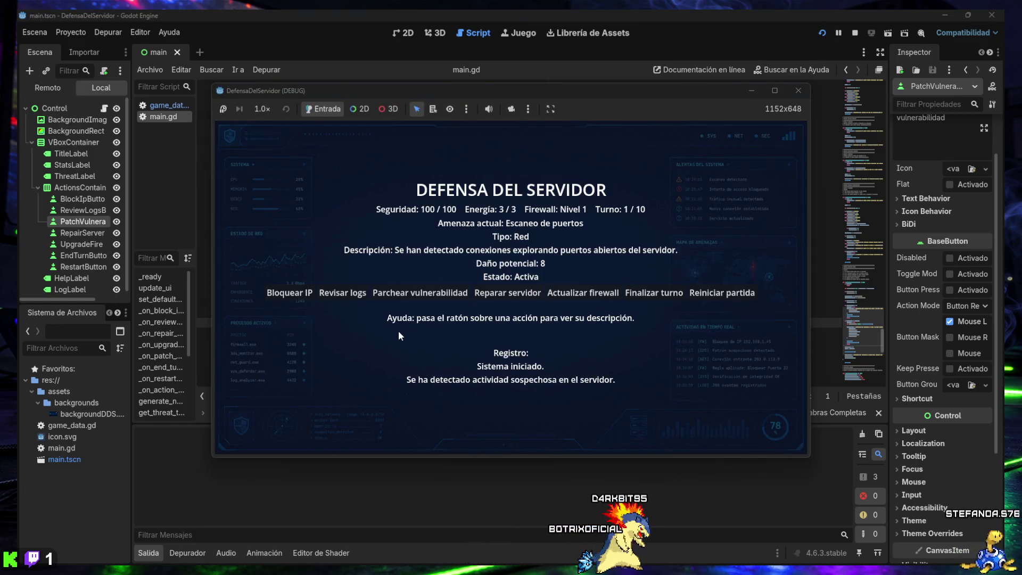
# - Stop the game test, collapse the Output panel to show more of main.gd, and run again
pyautogui.moveTo(446, 295)
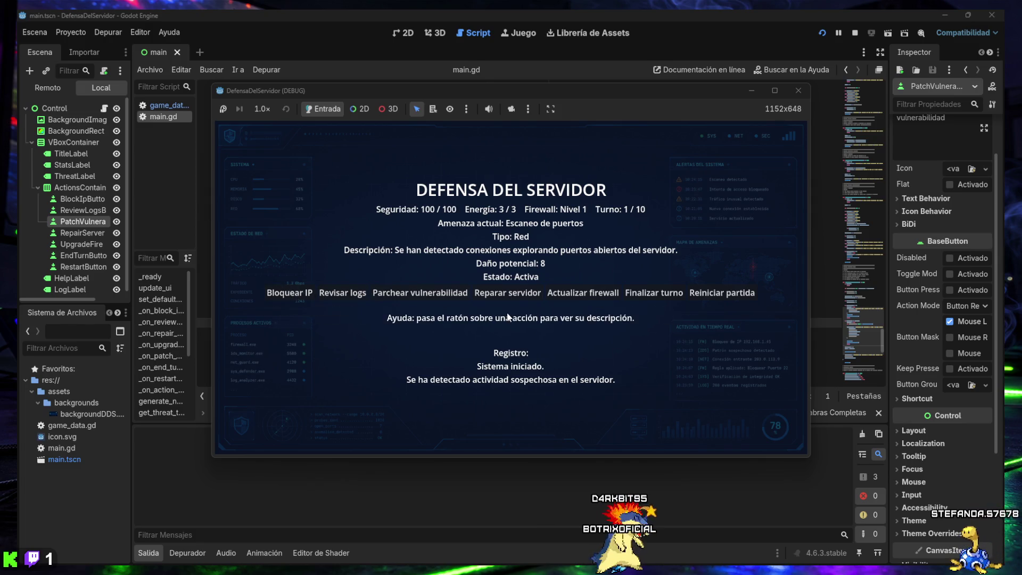
pyautogui.click(792, 93)
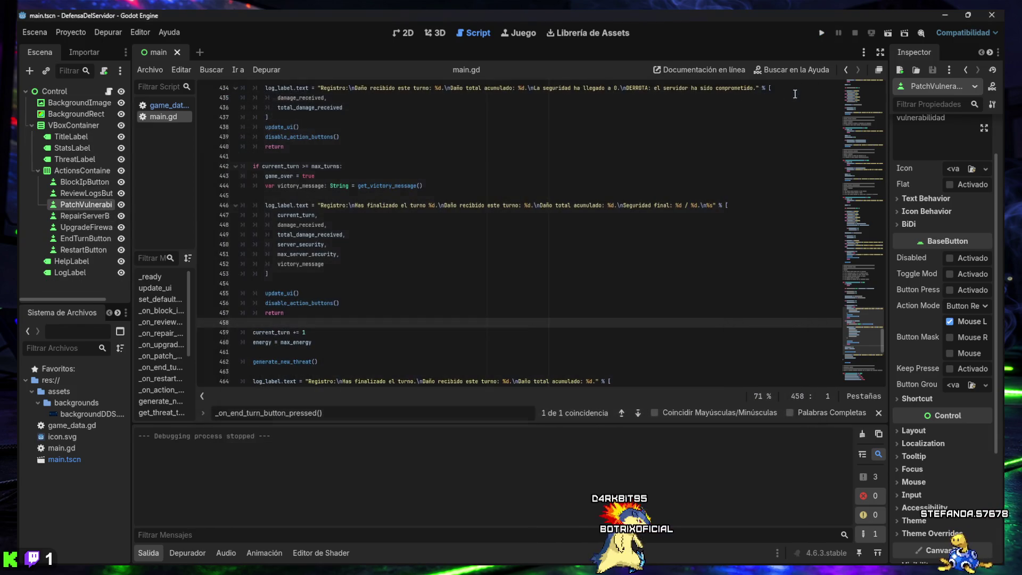
pyautogui.click(153, 555)
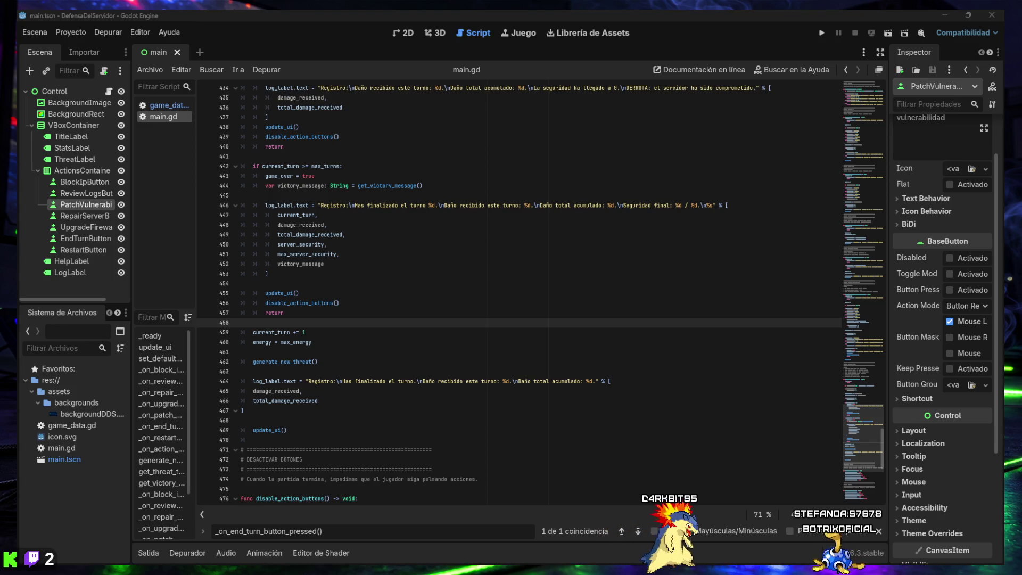
pyautogui.click(822, 34)
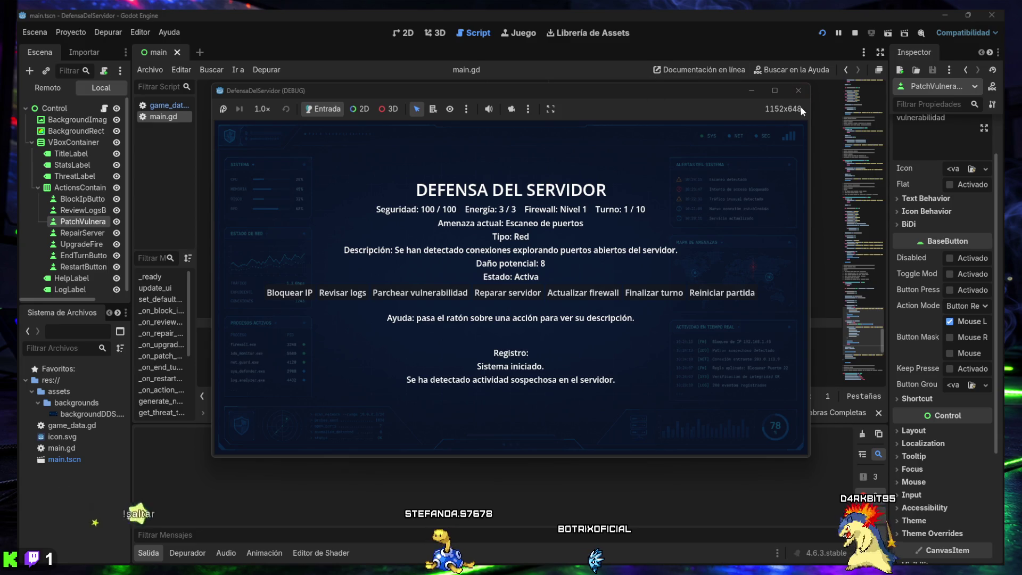
# - Stop the running game and snap the Godot editor to the left half of the screen
pyautogui.click(798, 90)
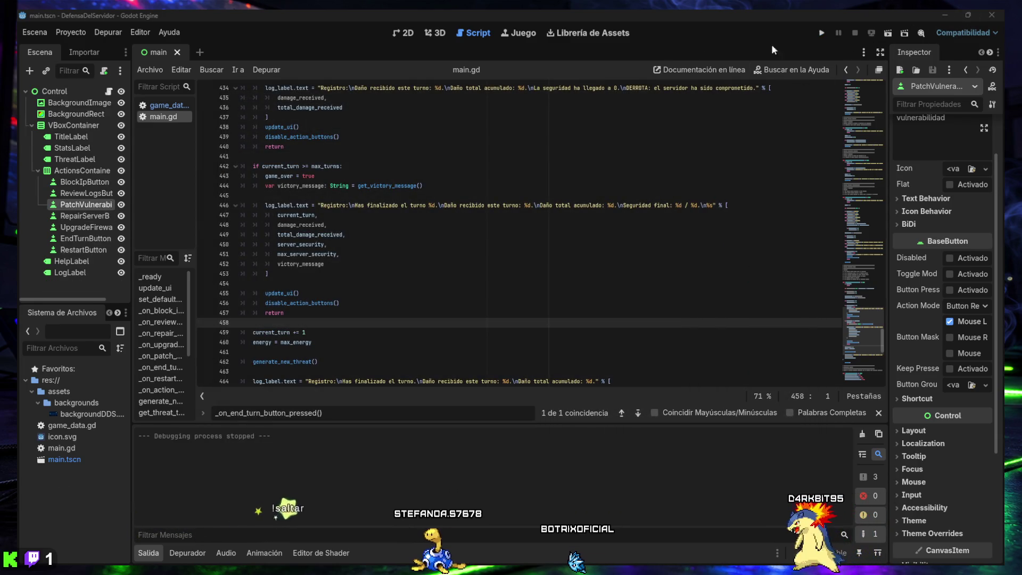
pyautogui.moveTo(643, 13)
pyautogui.mouseDown()
pyautogui.moveTo(86, 219)
pyautogui.moveTo(35, 281)
pyautogui.moveTo(21, 281)
pyautogui.mouseUp()
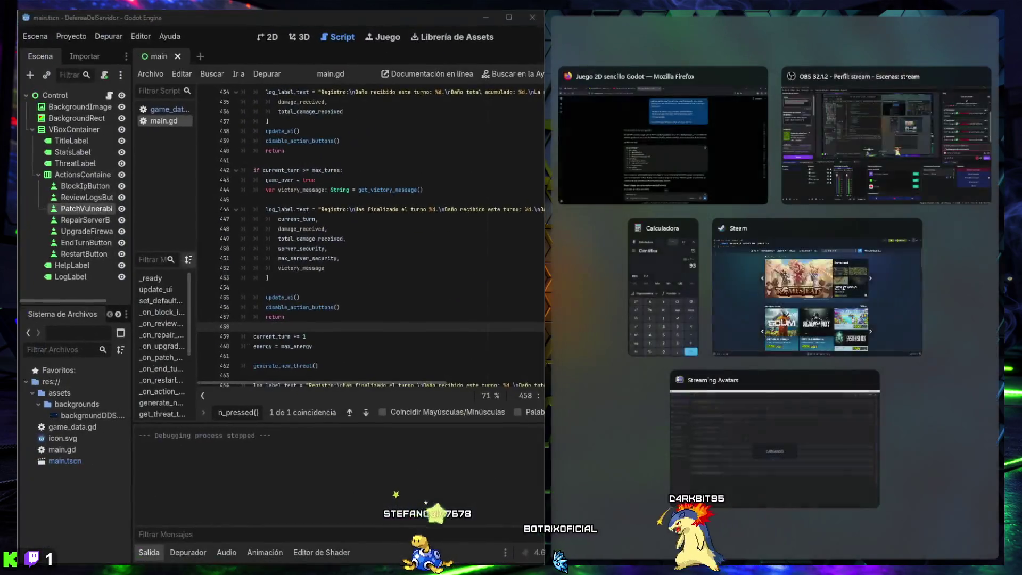
# - Place the ChatGPT browser on the right half and reread the request for three button rows
pyautogui.click(669, 193)
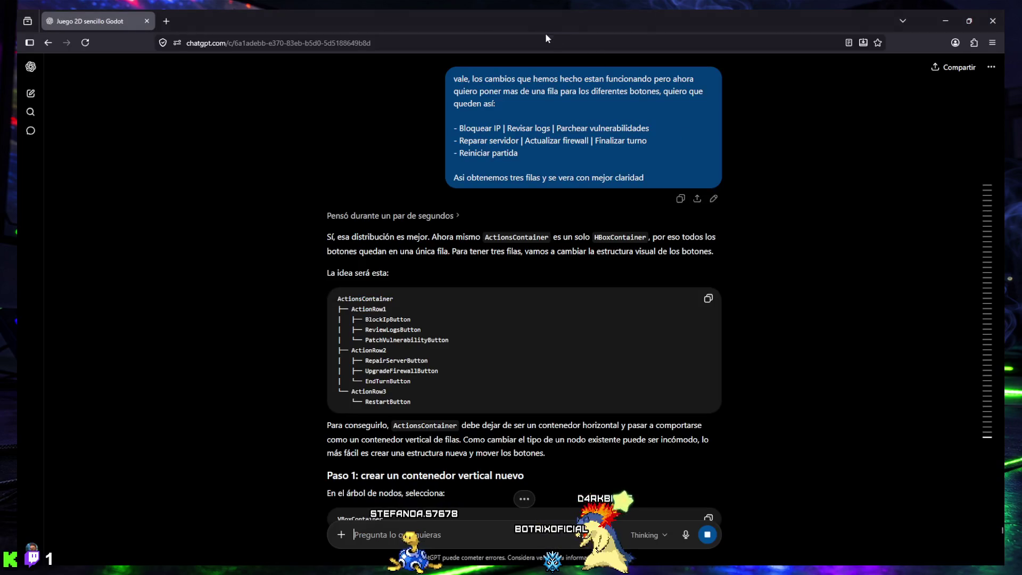
pyautogui.moveTo(676, 10)
pyautogui.mouseDown()
pyautogui.moveTo(874, 163)
pyautogui.moveTo(982, 320)
pyautogui.mouseUp()
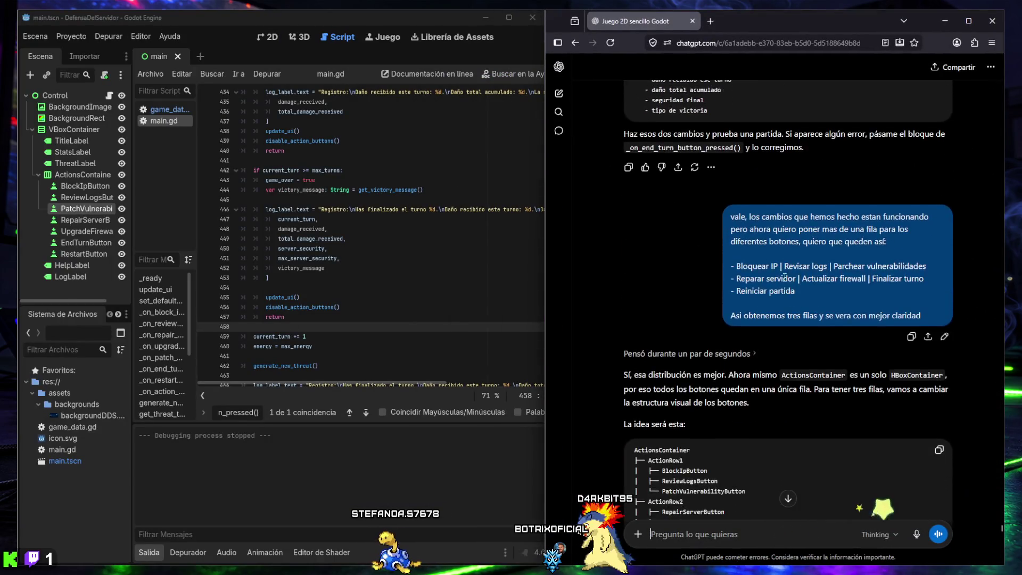
pyautogui.moveTo(732, 155)
pyautogui.mouseDown()
pyautogui.moveTo(852, 165)
pyautogui.moveTo(912, 249)
pyautogui.mouseUp()
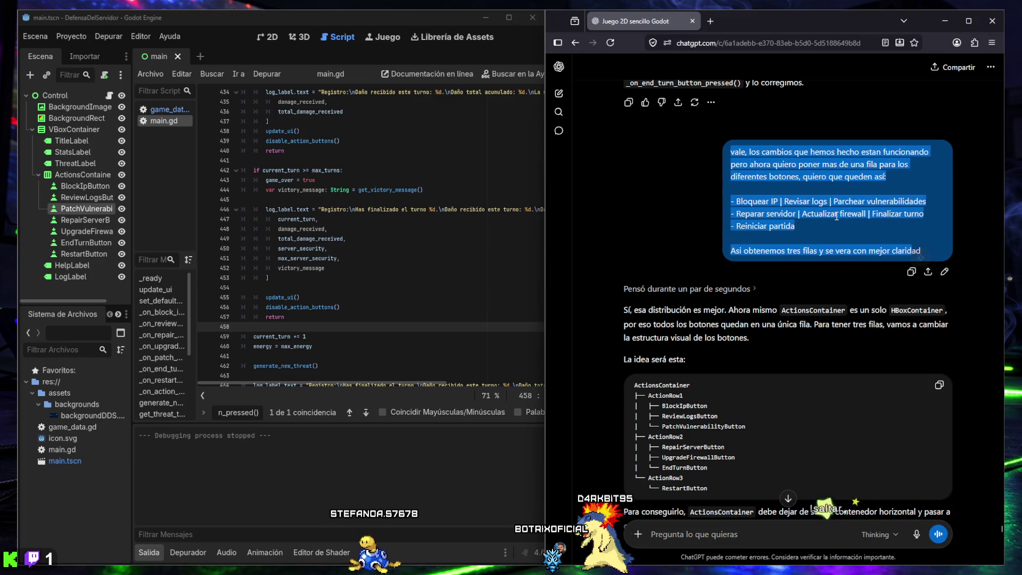
pyautogui.click(906, 202)
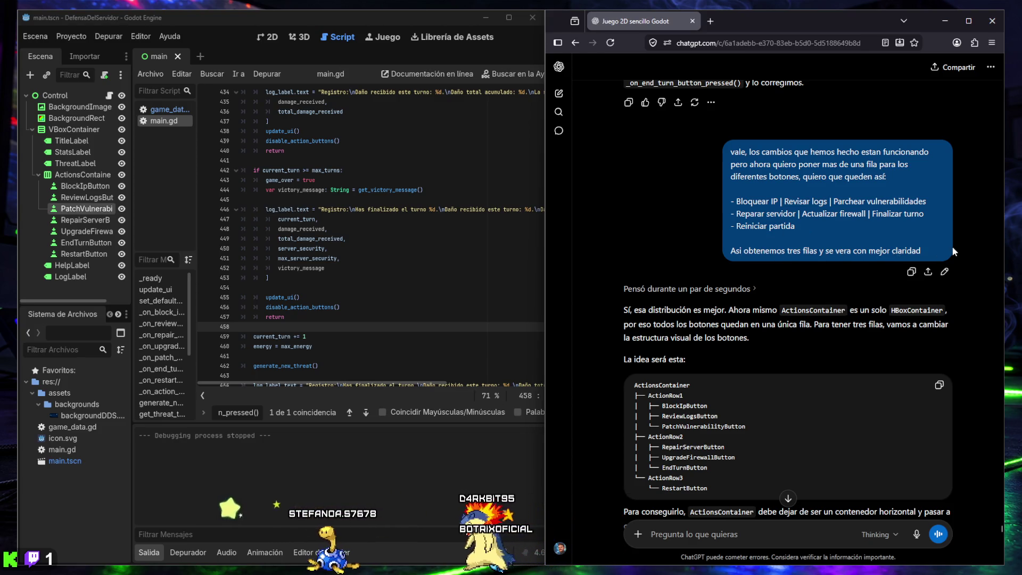
pyautogui.scroll(-3, 773, 256)
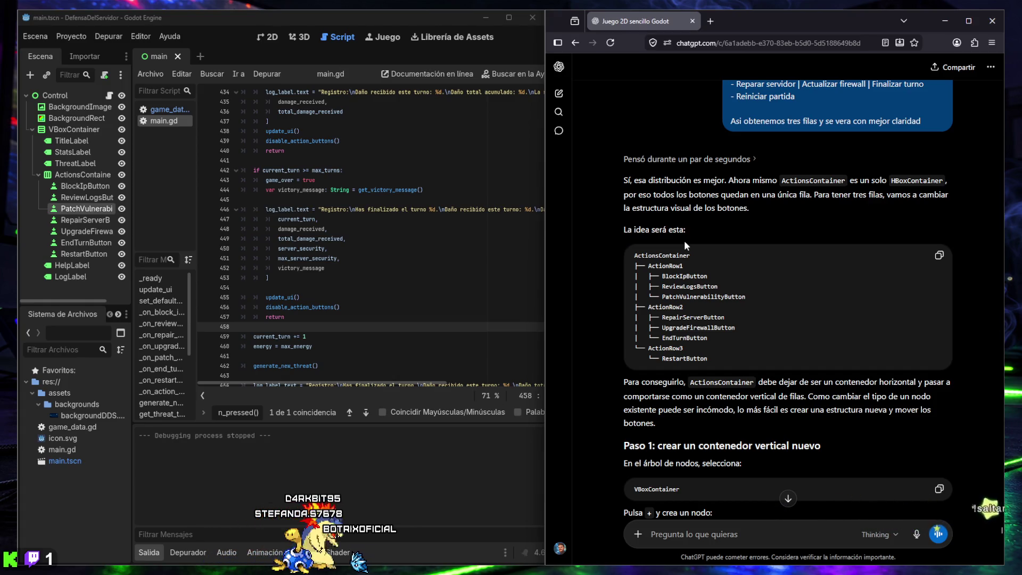
pyautogui.scroll(-1, 685, 235)
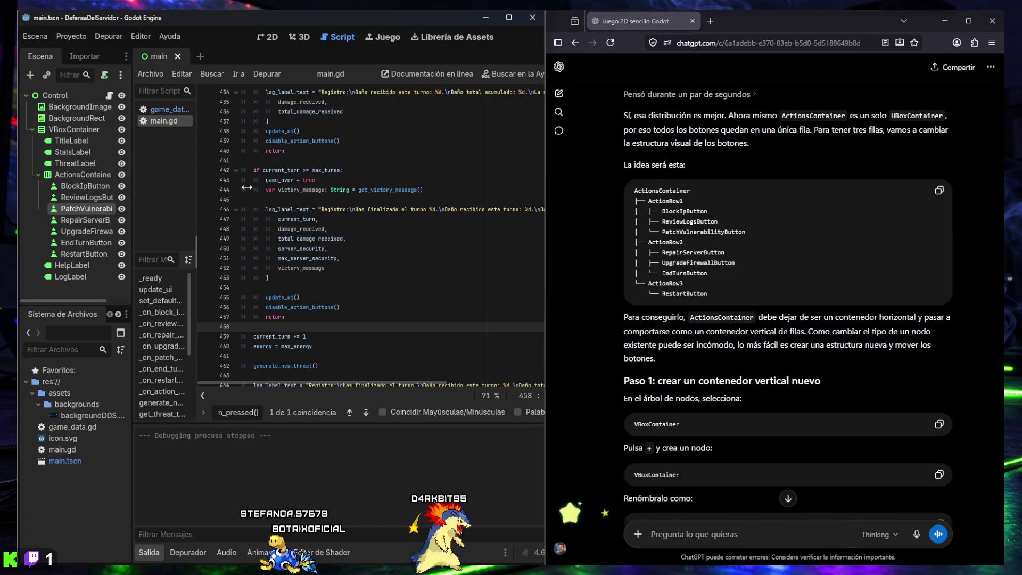
# - Widen the Godot editor, select ActionsContainer, and check the proposed ActionRow1–ActionRow3 tree in the reply
pyautogui.moveTo(545, 290); pyautogui.dragTo(676, 290)
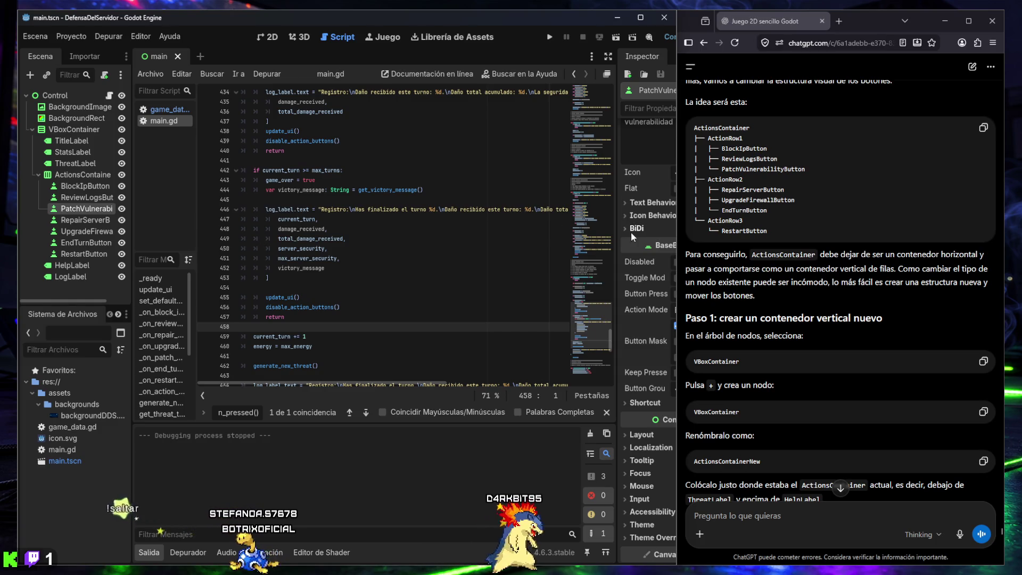
pyautogui.moveTo(676, 287); pyautogui.dragTo(784, 284)
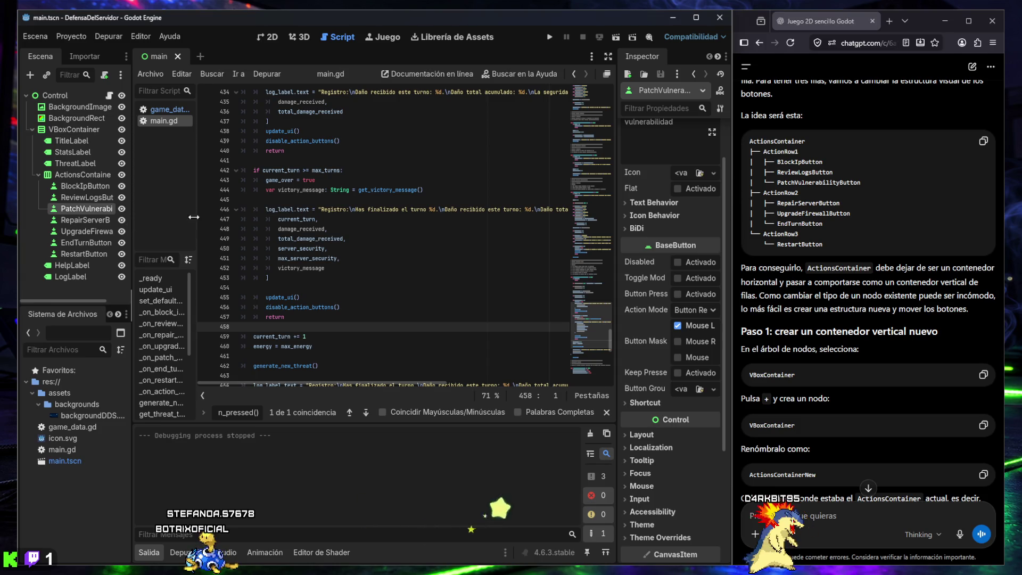
pyautogui.click(73, 176)
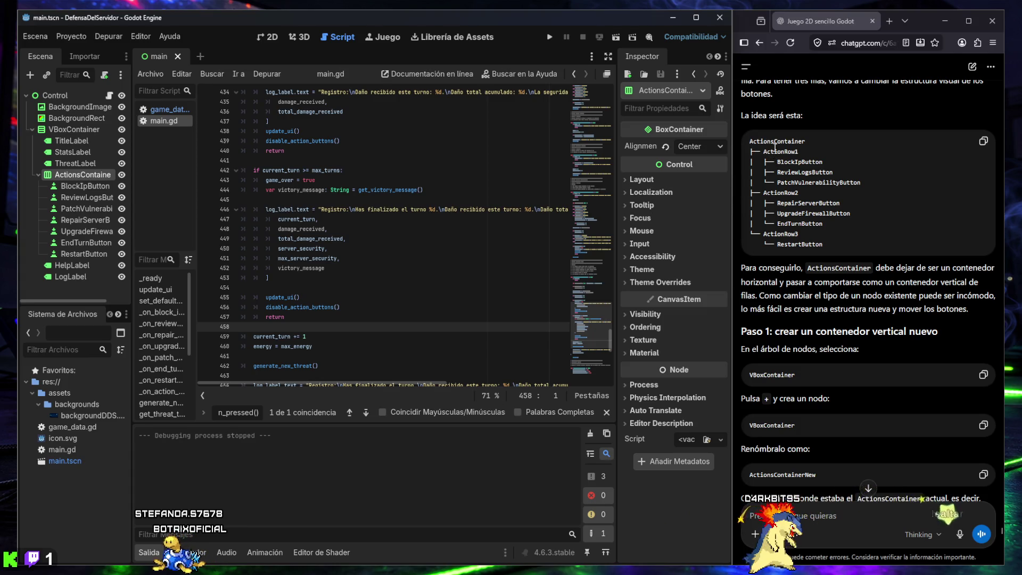
pyautogui.moveTo(757, 151); pyautogui.dragTo(818, 154)
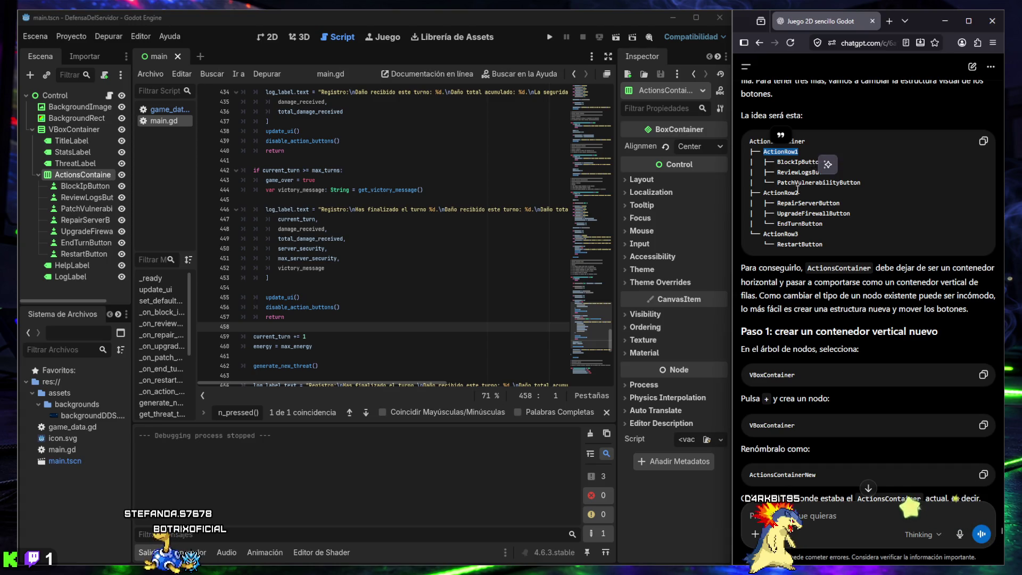
pyautogui.moveTo(798, 234); pyautogui.dragTo(756, 234)
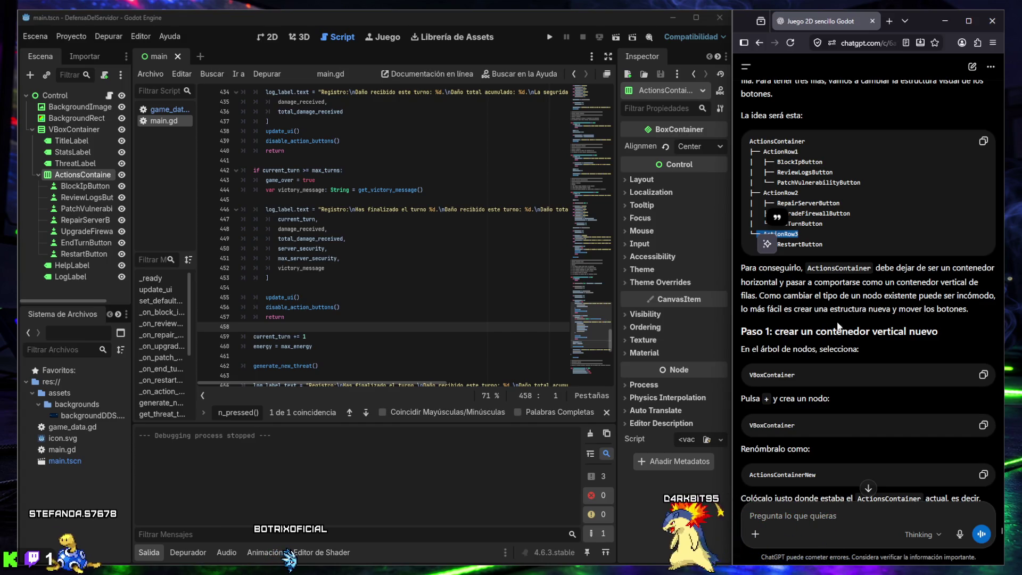
pyautogui.scroll(-2, 822, 322)
pyautogui.scroll(-2, 809, 303)
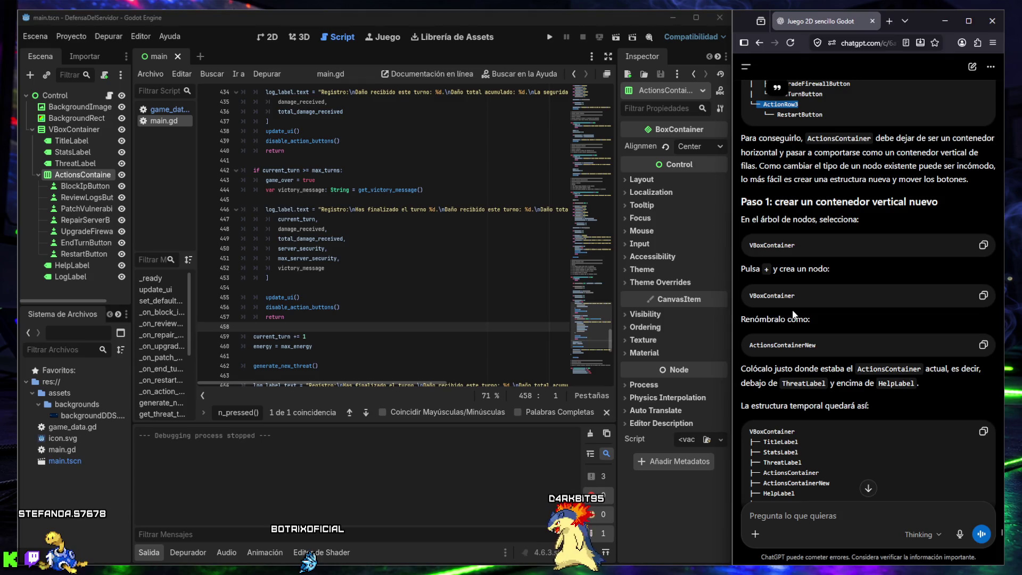
pyautogui.scroll(-2, 796, 286)
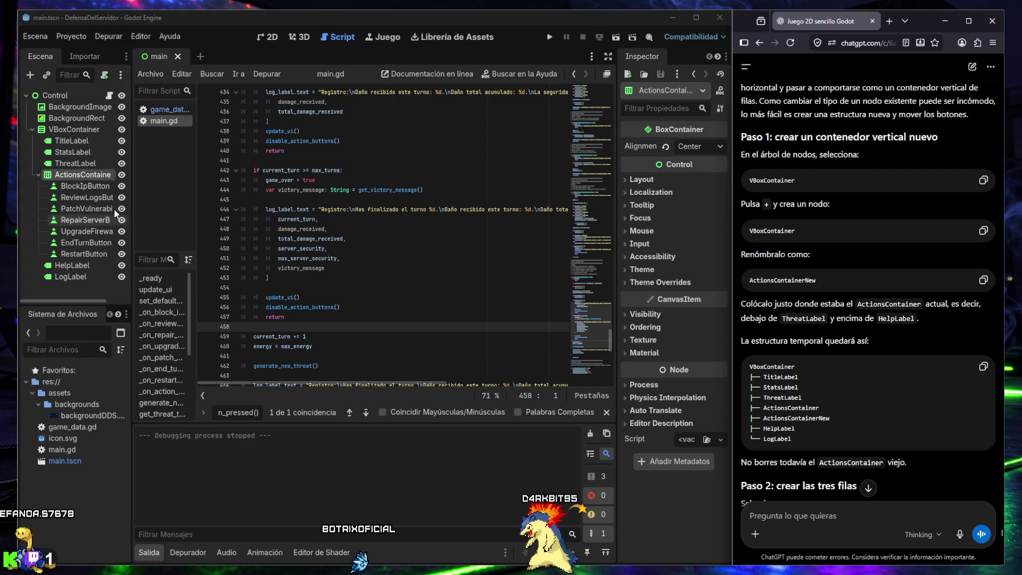
# - Show main.tscn in the 2D view, select VBoxContainer as parent, and copy ChatGPT's VBoxContainer code
pyautogui.click(69, 131)
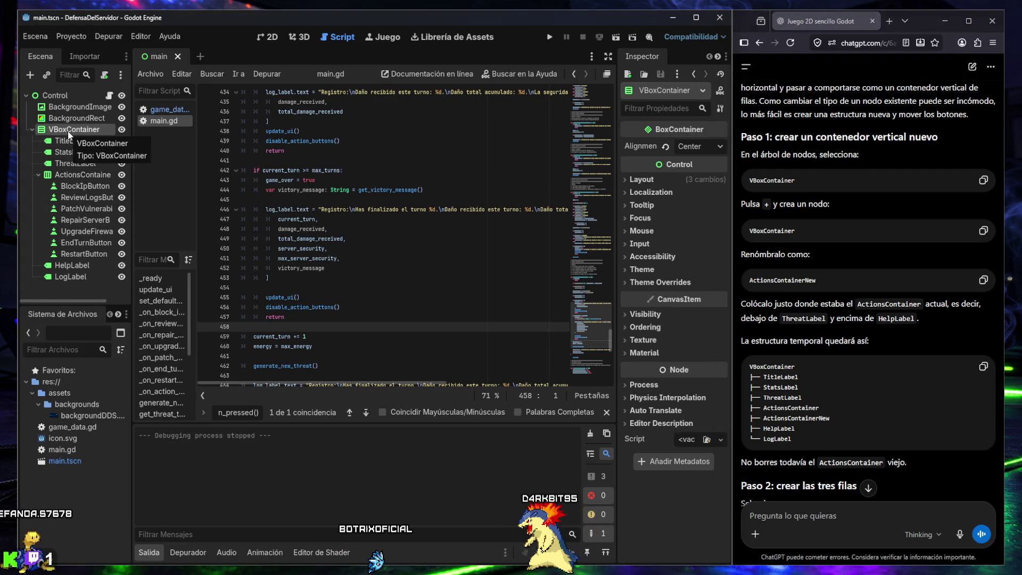
pyautogui.click(271, 36)
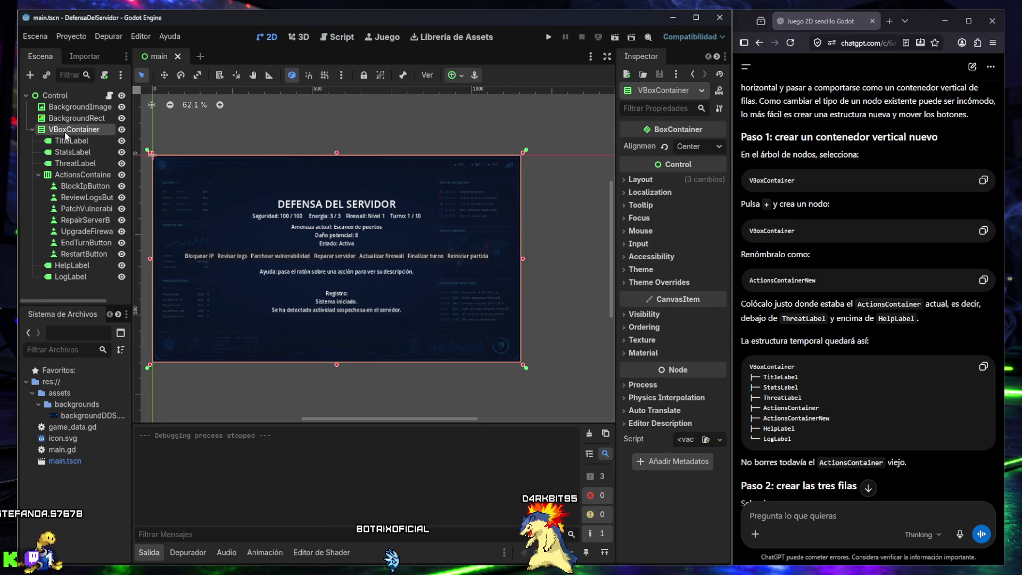
pyautogui.click(80, 174)
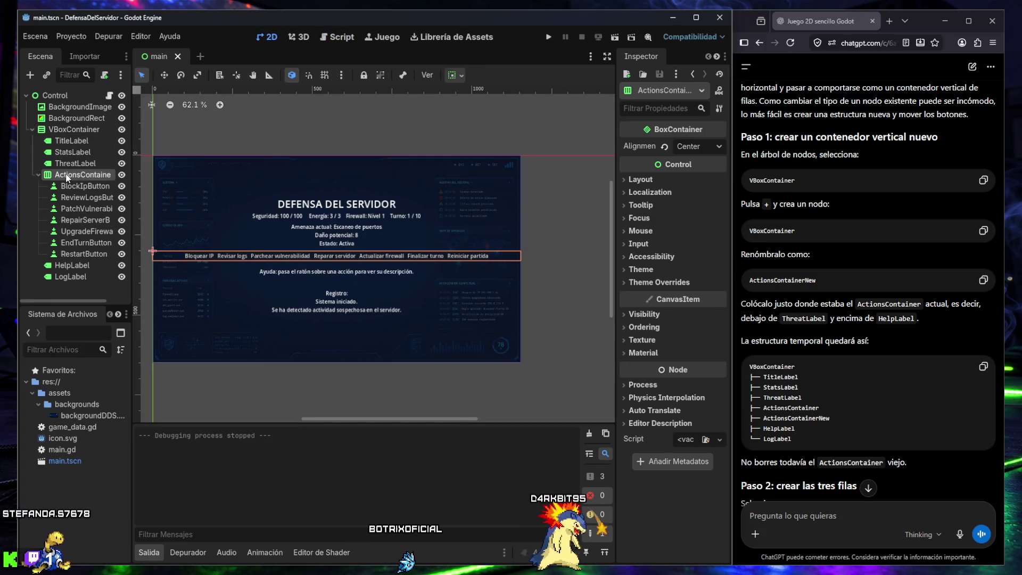
pyautogui.click(63, 130)
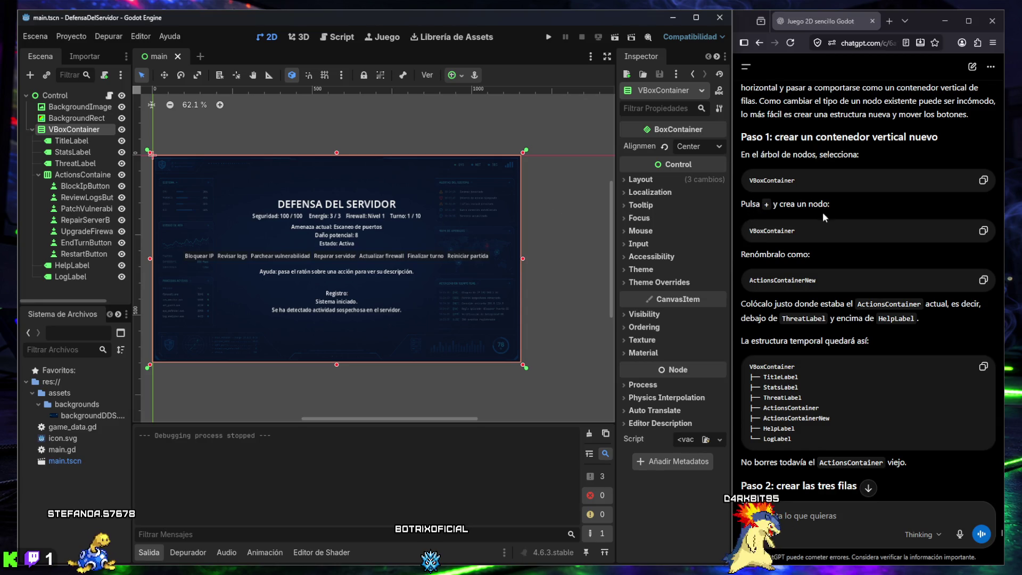
pyautogui.click(982, 231)
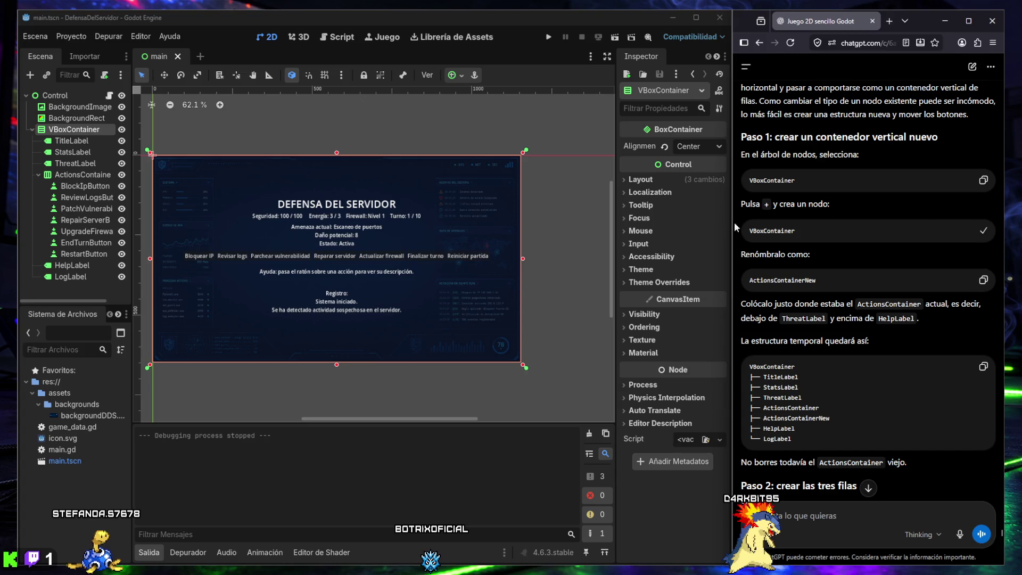
pyautogui.click(53, 131)
# - Start adding a child node under VBoxContainer and search the node types for 'vbox'
pyautogui.click(31, 75)
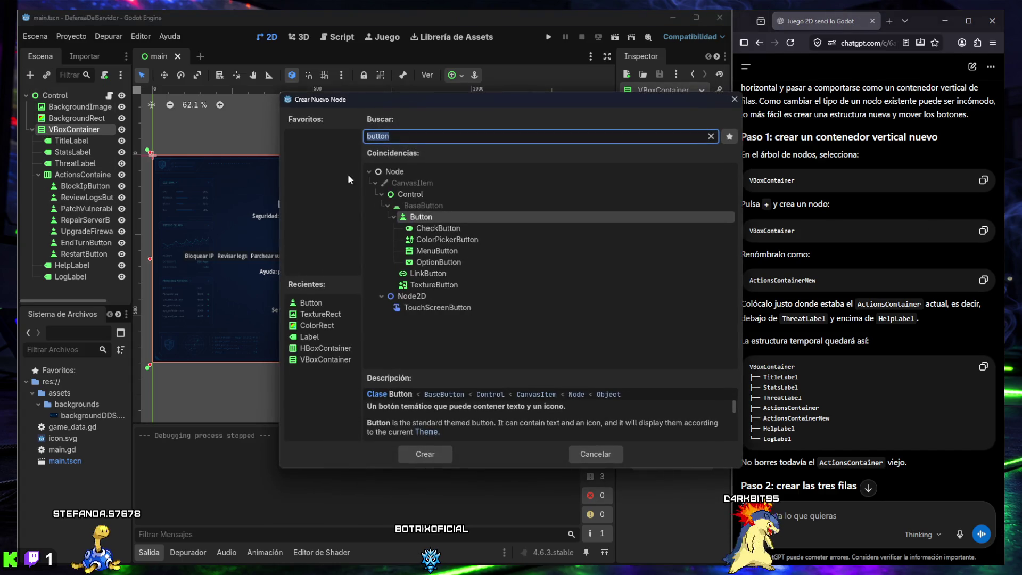
pyautogui.moveTo(510, 103); pyautogui.dragTo(476, 100)
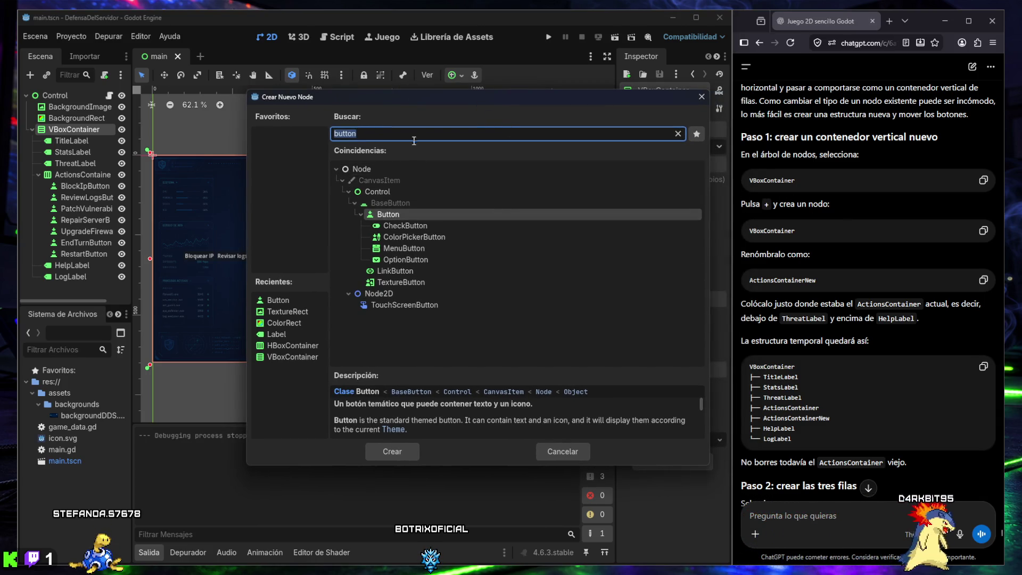
pyautogui.write('vbox')
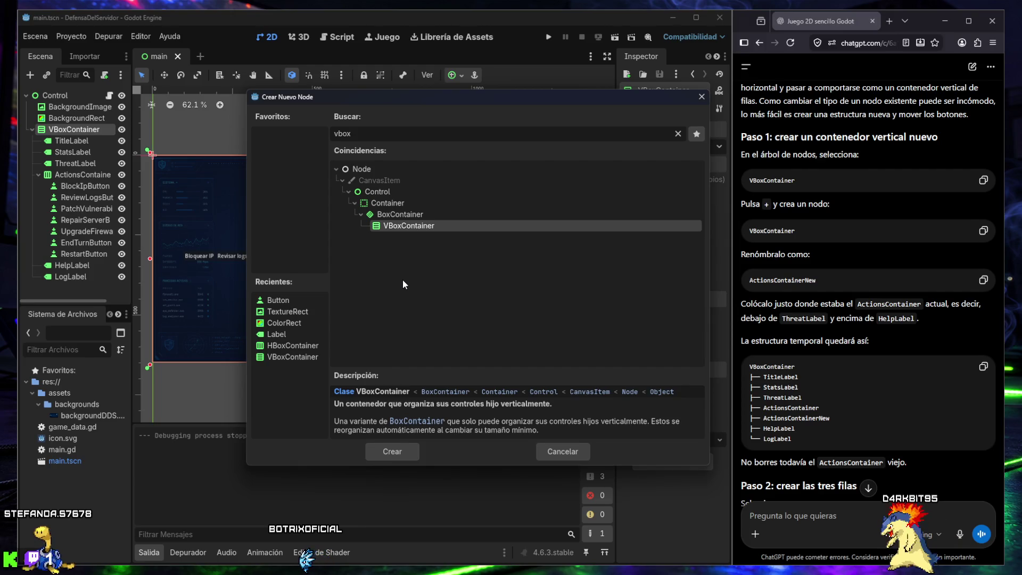
pyautogui.moveTo(756, 560)
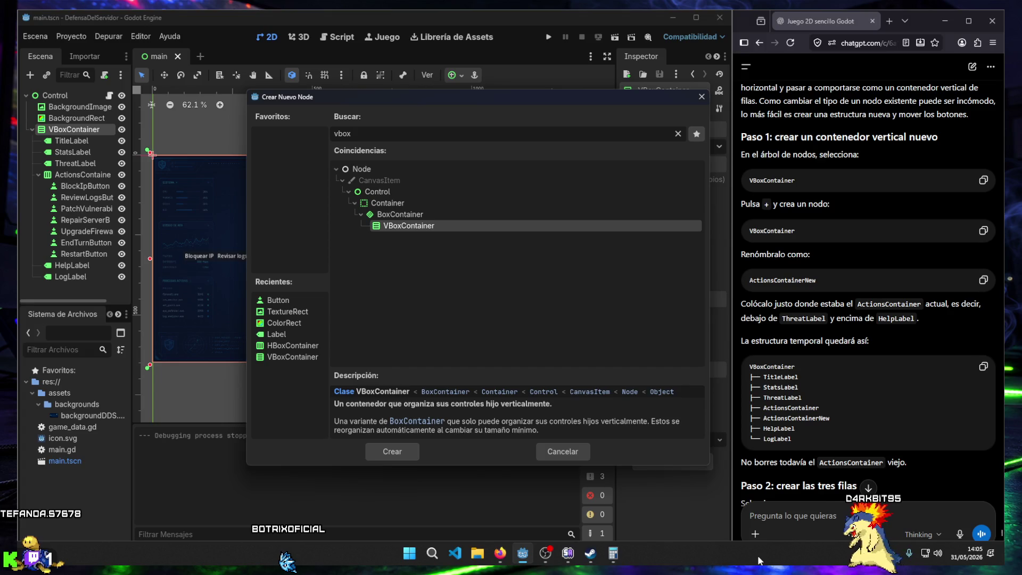
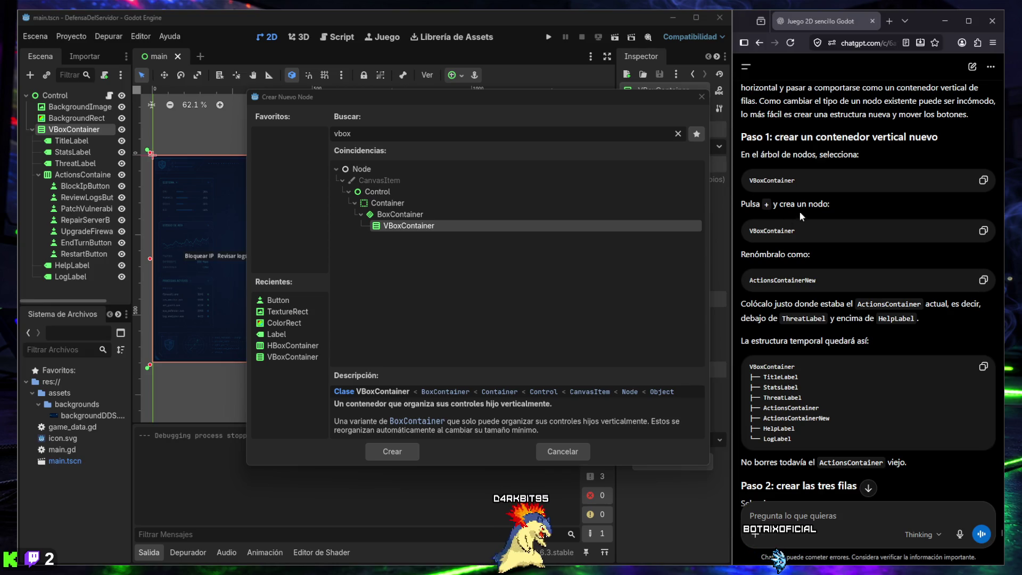
# - Add a VBoxContainer at the end of the main VBoxContainer and name it ActionsContainerNew
pyautogui.click(983, 280)
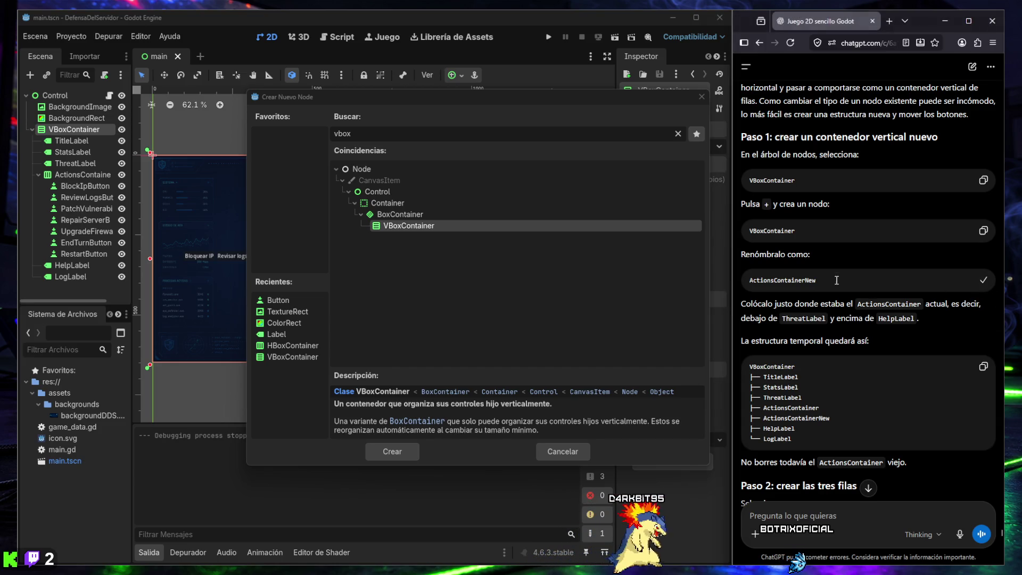
pyautogui.doubleClick(403, 227)
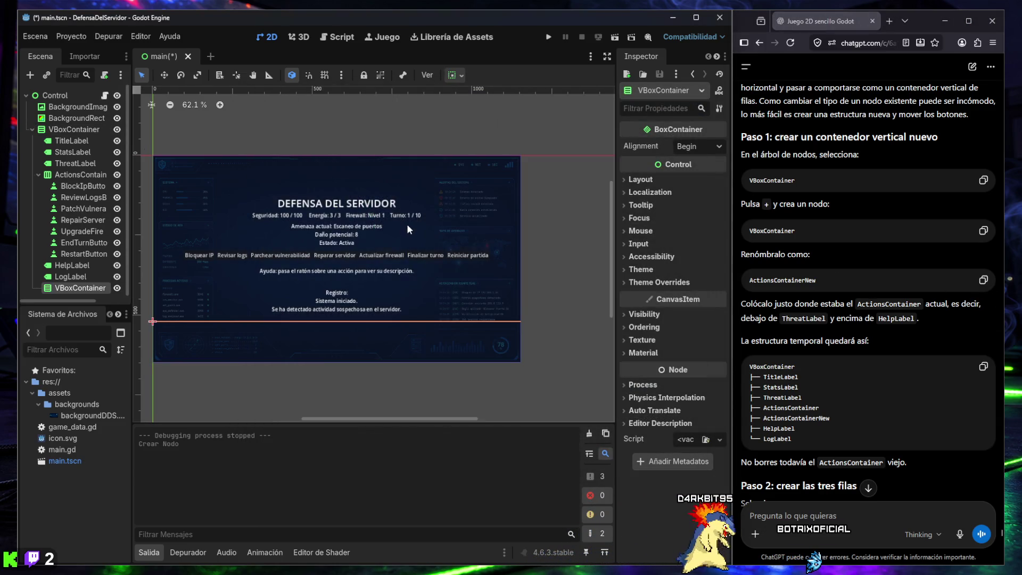
pyautogui.doubleClick(73, 287)
pyautogui.write('ContainerNew')
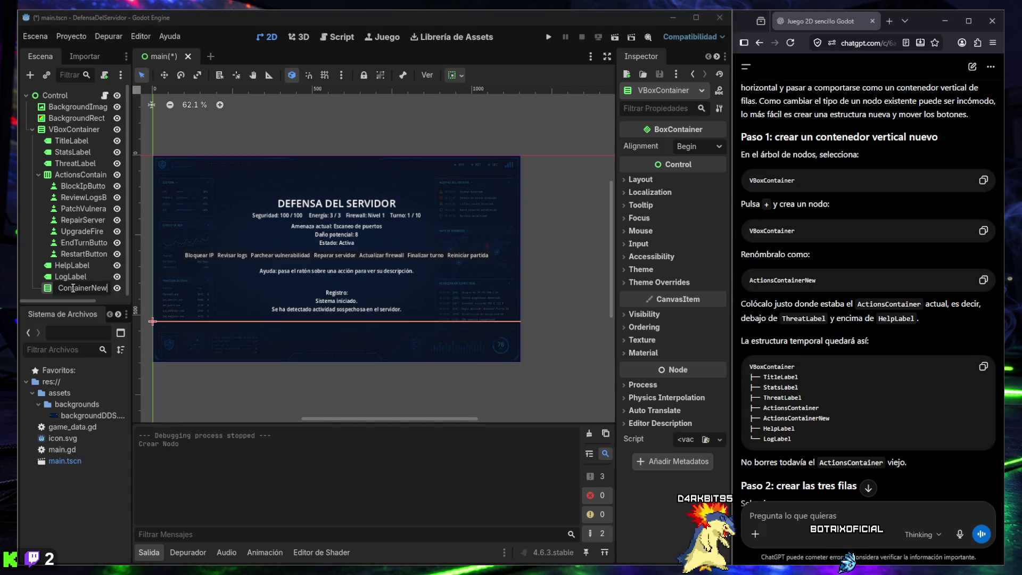
pyautogui.press('Return')
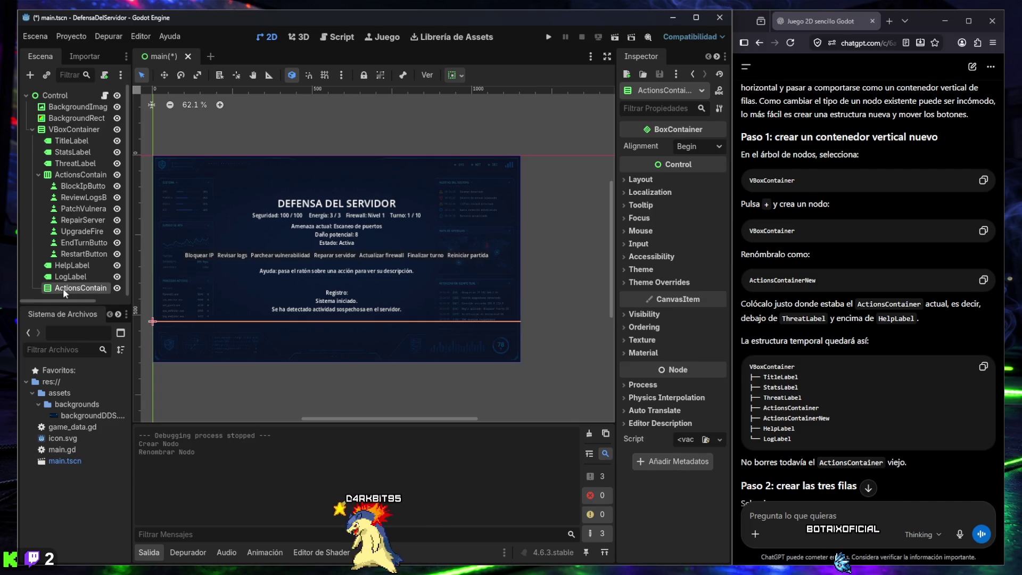
# - Place ActionsContainerNew directly below the old ActionsContainer and above HelpLabel
pyautogui.moveTo(63, 256); pyautogui.dragTo(61, 174)
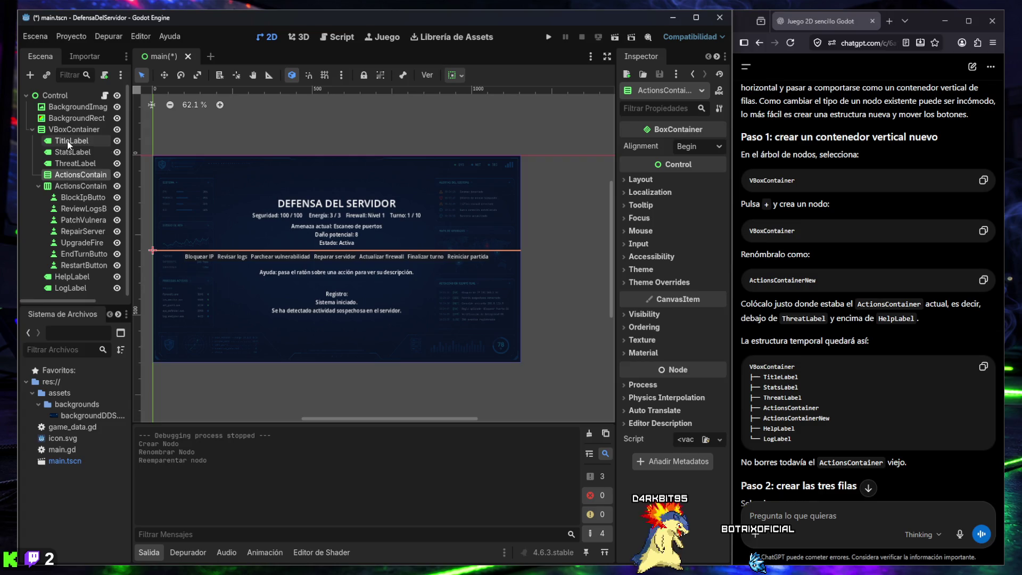
pyautogui.click(38, 185)
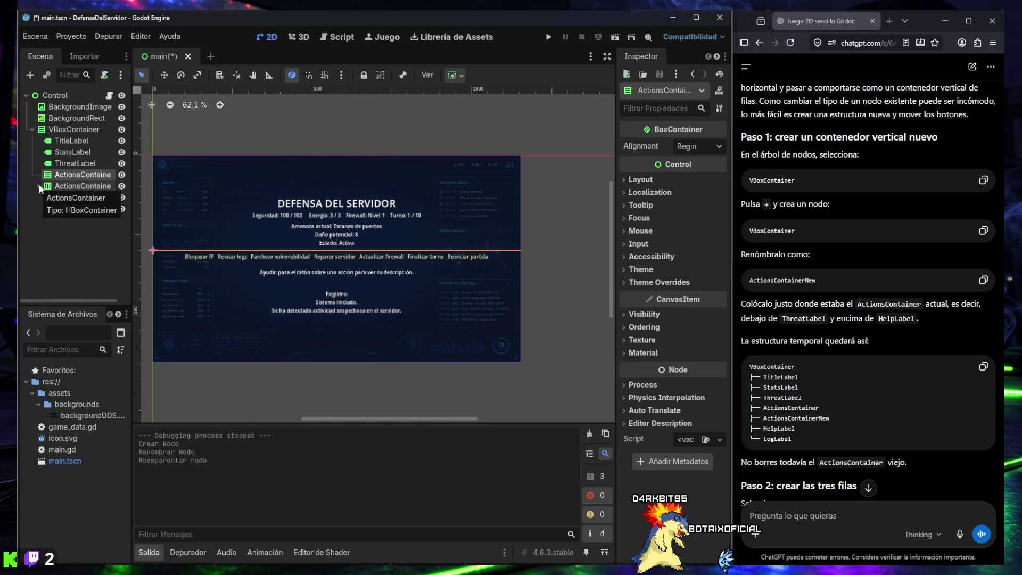
pyautogui.click(38, 186)
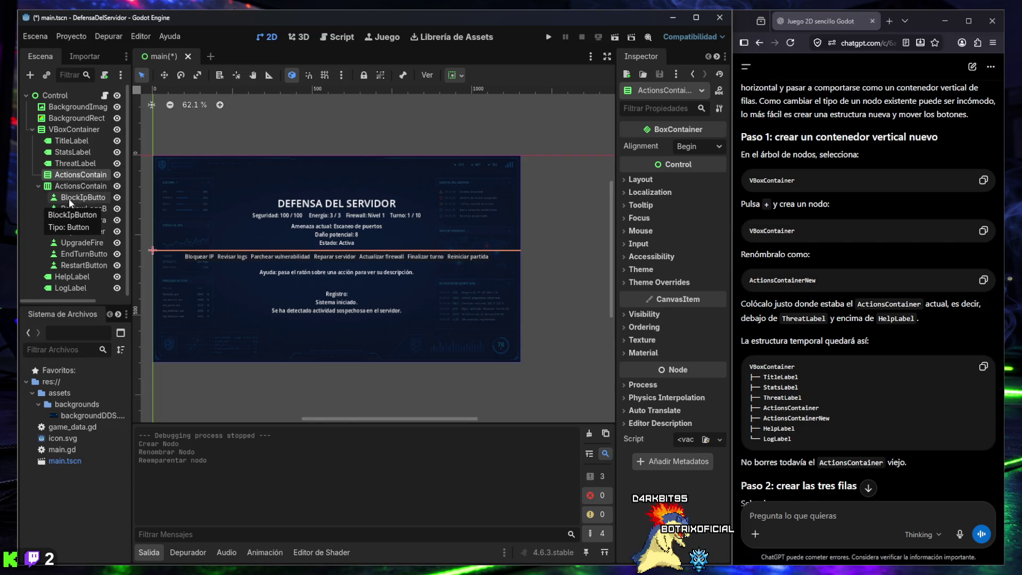
pyautogui.click(38, 186)
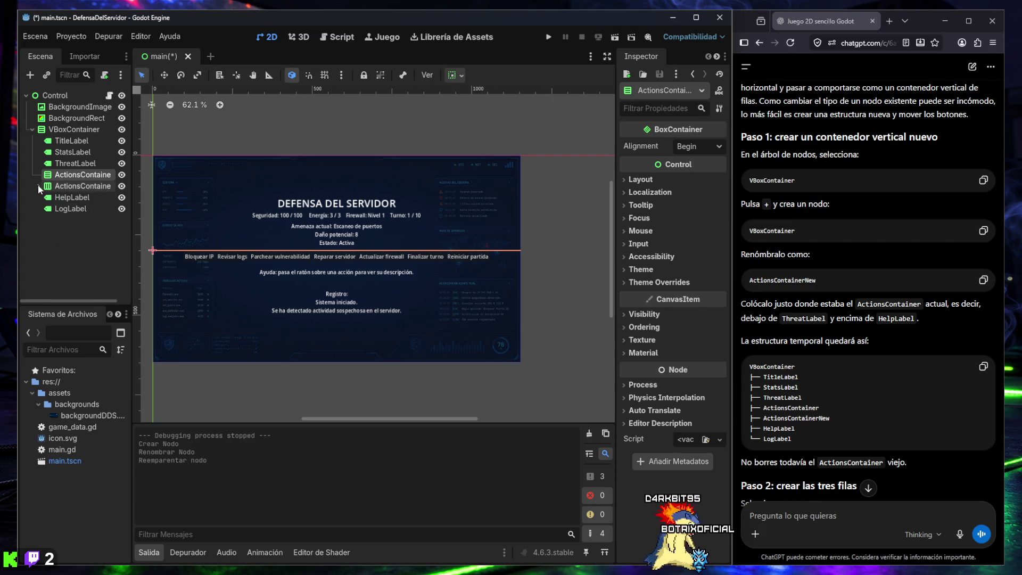
pyautogui.moveTo(65, 177); pyautogui.dragTo(67, 194)
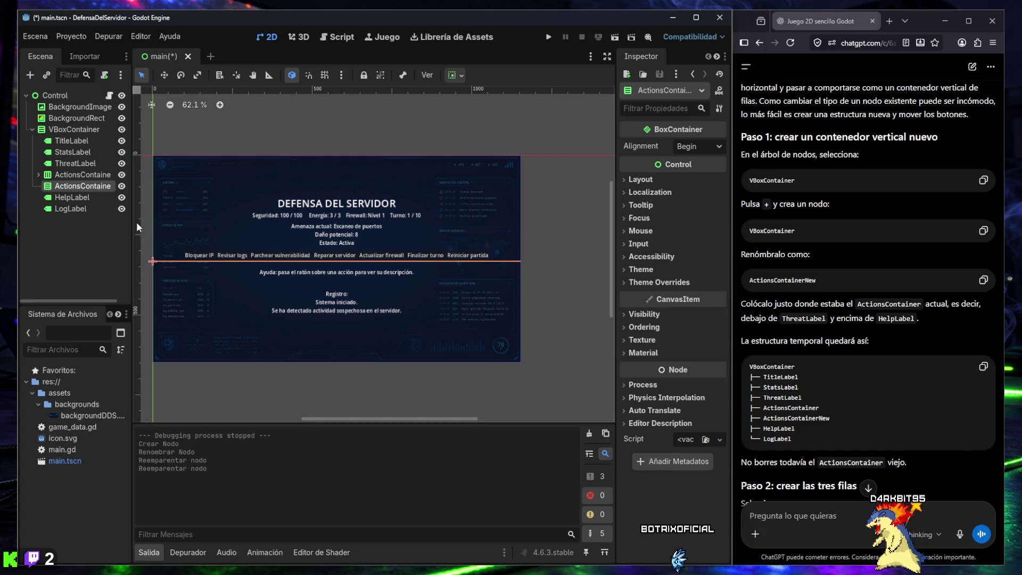
# - Widen the Scene dock so the full node names are visible
pyautogui.moveTo(131, 226); pyautogui.dragTo(160, 227)
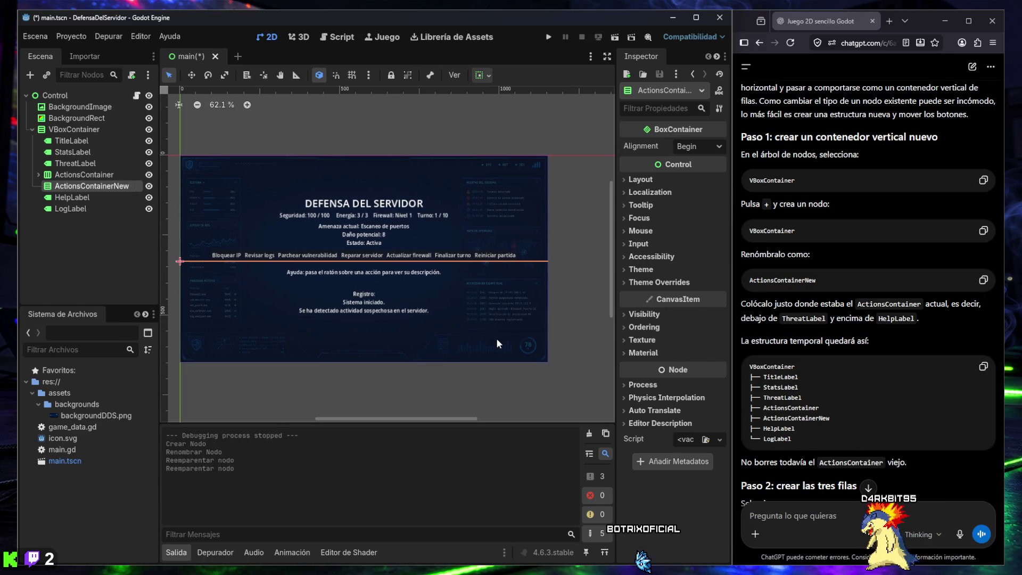
pyautogui.scroll(-4, 781, 339)
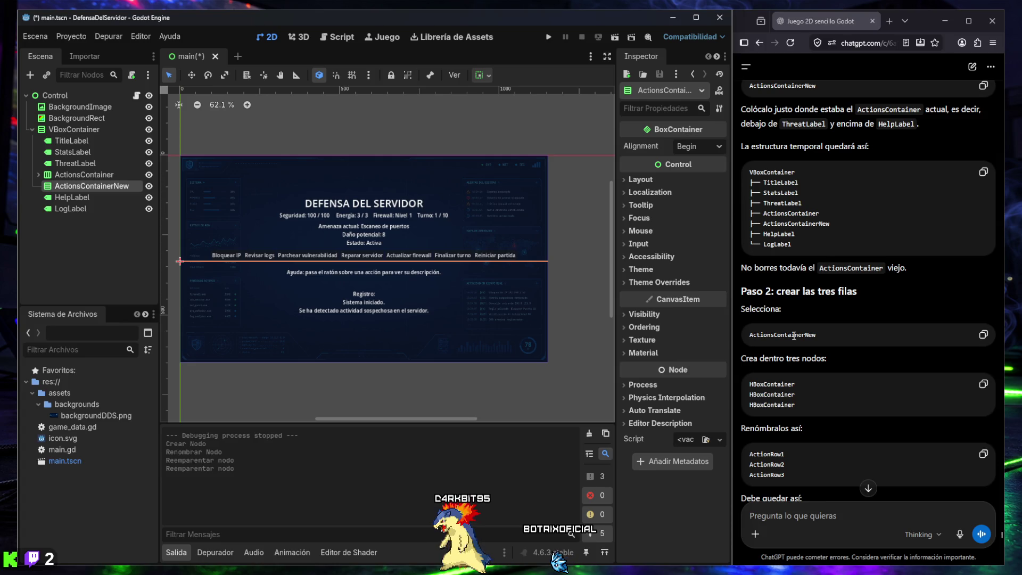
pyautogui.scroll(-2, 790, 327)
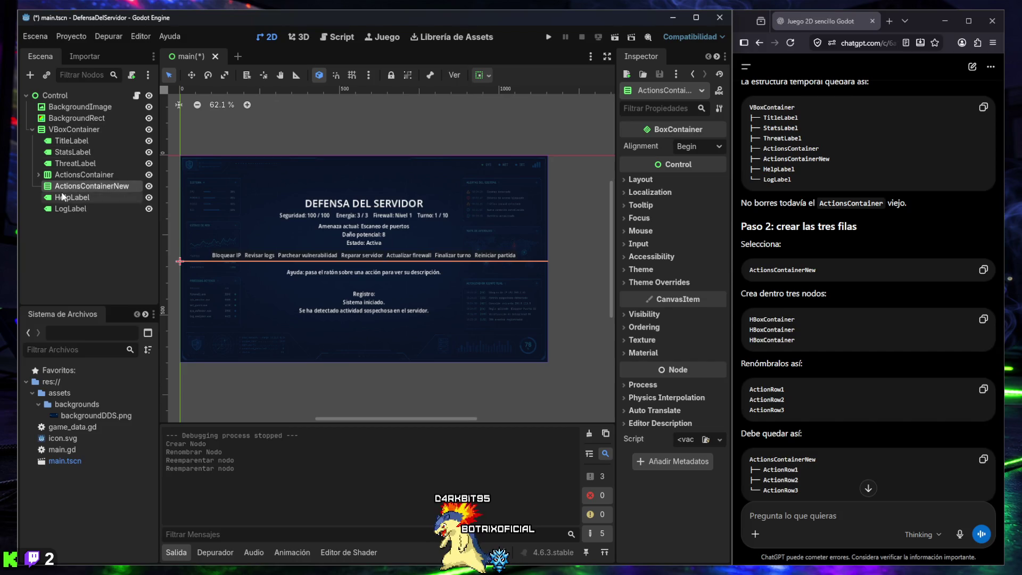
# - Add an HBoxContainer child inside ActionsContainerNew
pyautogui.click(30, 75)
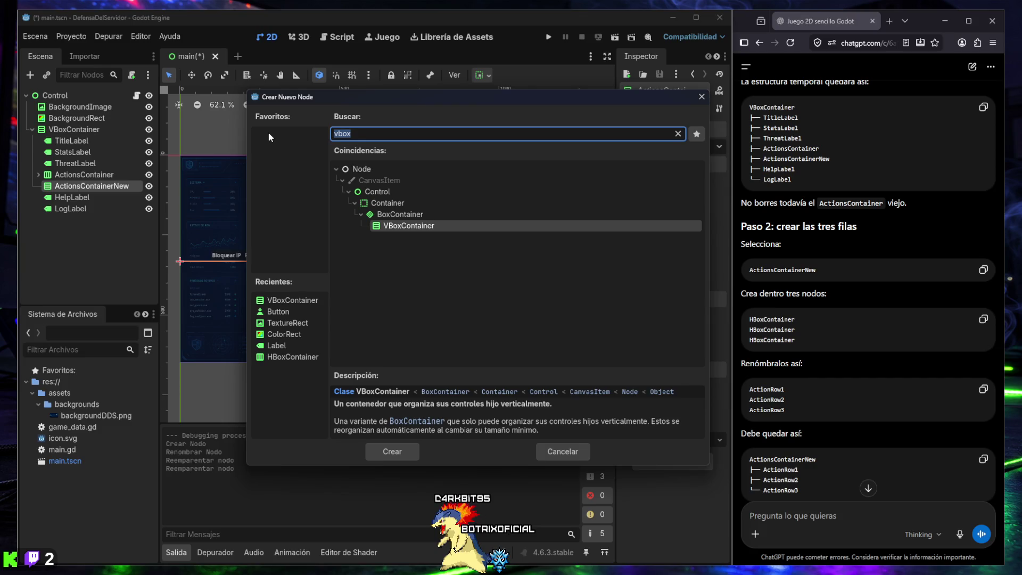
pyautogui.write('hb')
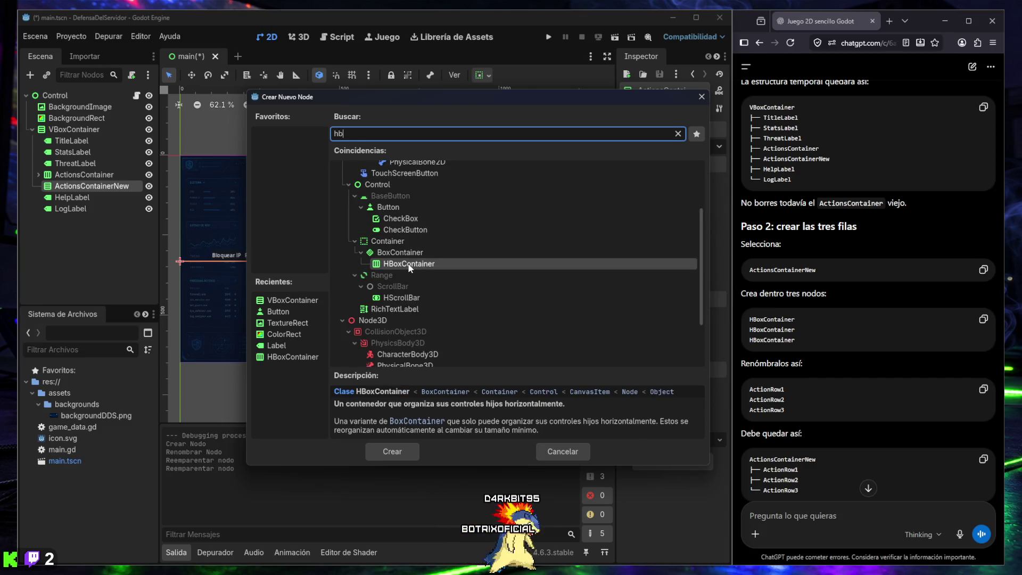
pyautogui.doubleClick(409, 264)
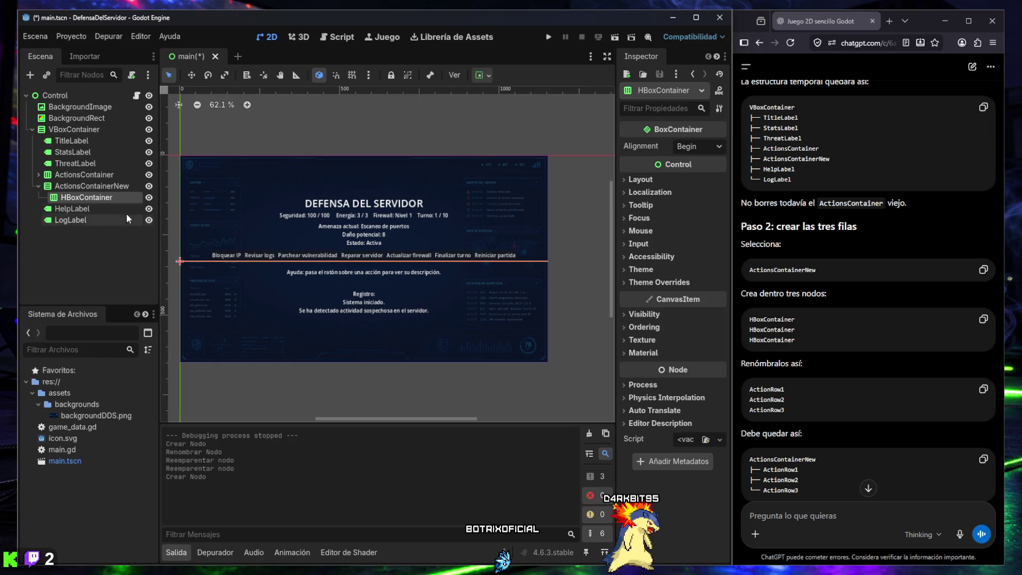
pyautogui.hotkey('ctrl', 'v')
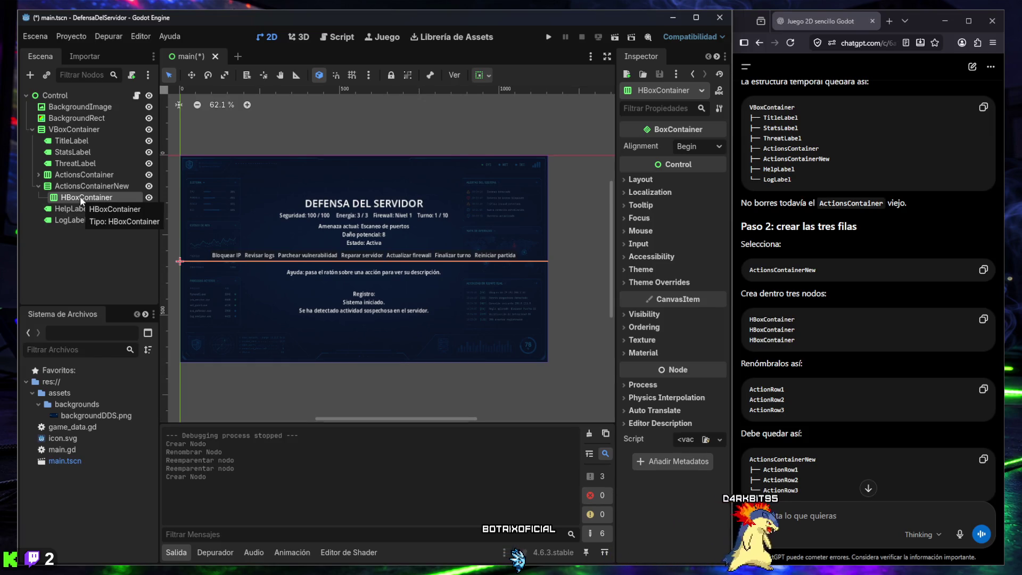
pyautogui.moveTo(81, 207)
pyautogui.mouseDown()
pyautogui.moveTo(74, 196)
pyautogui.moveTo(78, 215)
pyautogui.mouseUp()
# - Delete the extra pasted HBoxContainer2 node
pyautogui.doubleClick(78, 208)
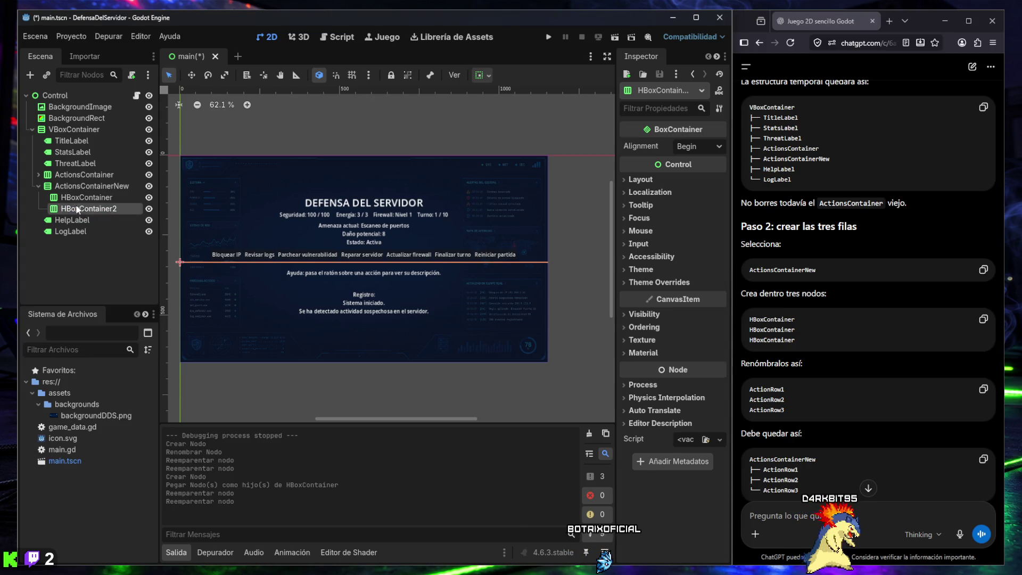
pyautogui.rightClick(76, 207)
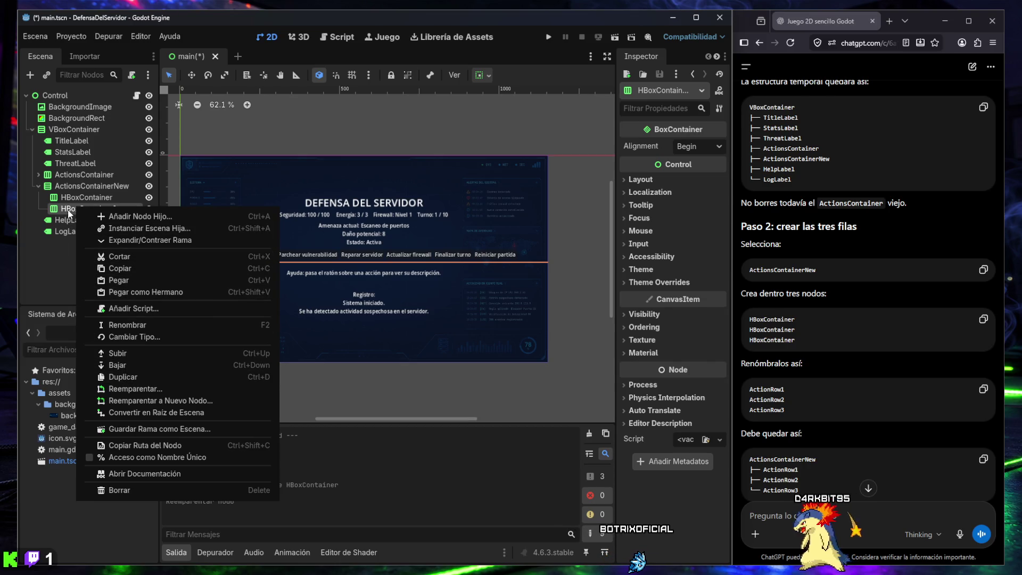
pyautogui.press('Escape')
pyautogui.rightClick(86, 208)
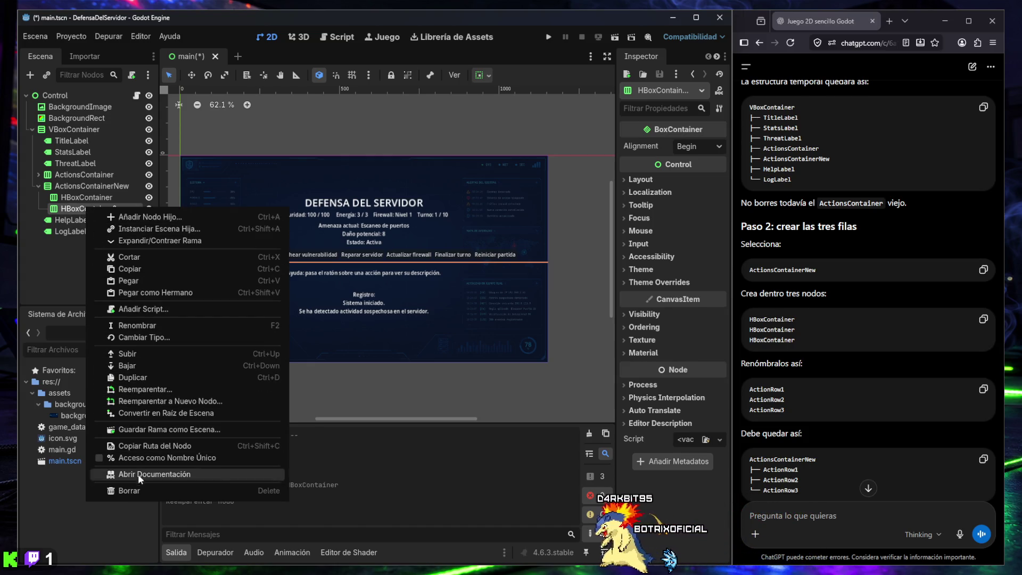
pyautogui.click(139, 490)
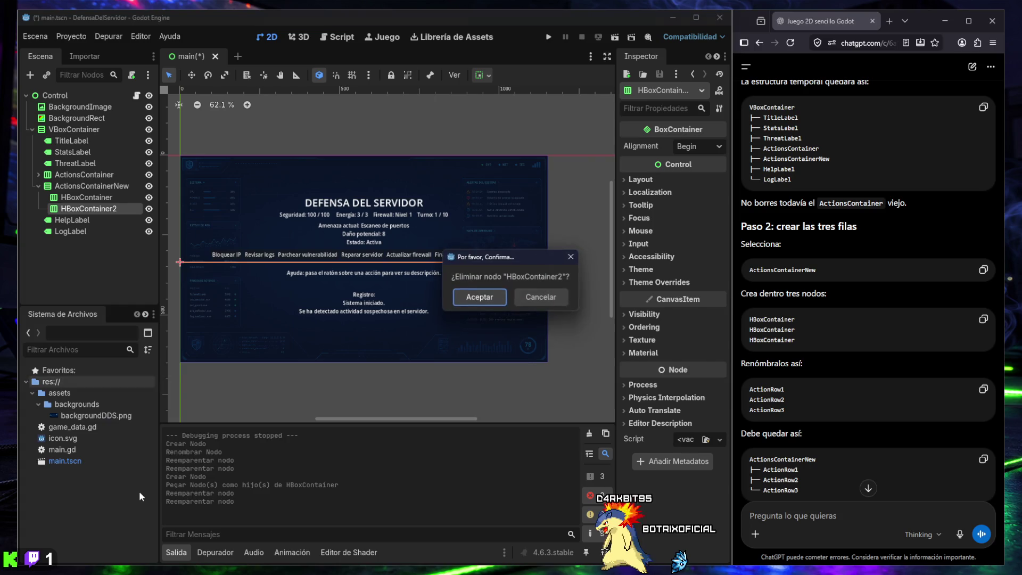
pyautogui.click(481, 299)
# - Duplicate the HBoxContainer into three rows and rename the first one ActionRow1
pyautogui.click(85, 198)
pyautogui.hotkey('ctrl', 'd')
pyautogui.hotkey('ctrl', 'd')
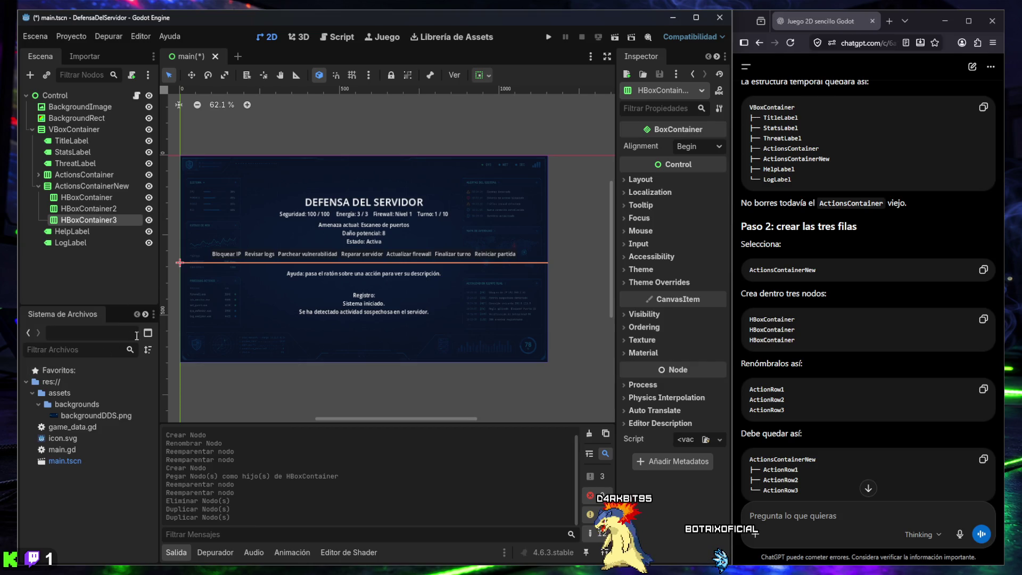
pyautogui.doubleClick(773, 391)
pyautogui.hotkey('ctrl', 'c')
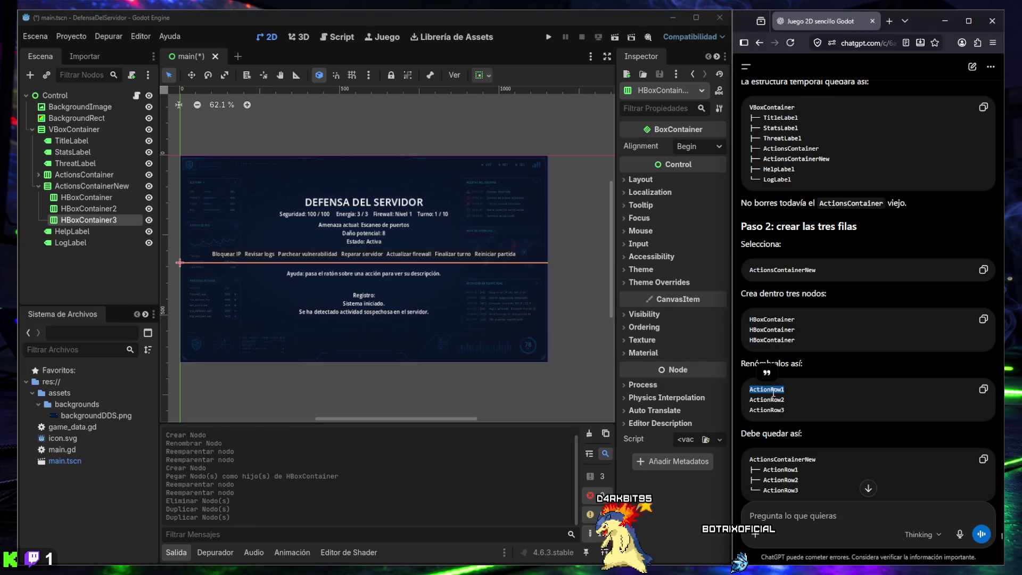
pyautogui.click(88, 197)
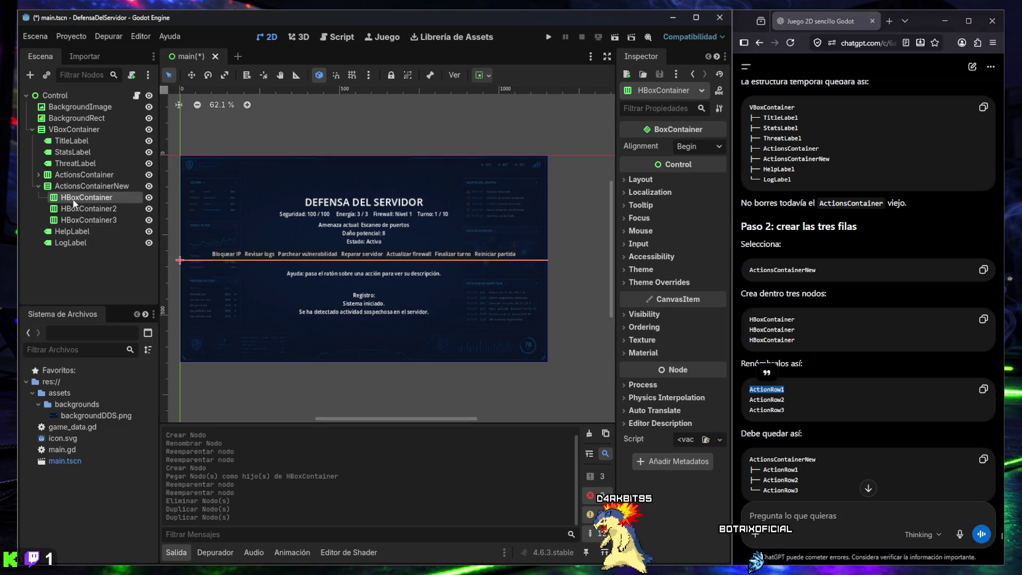
pyautogui.click(89, 198)
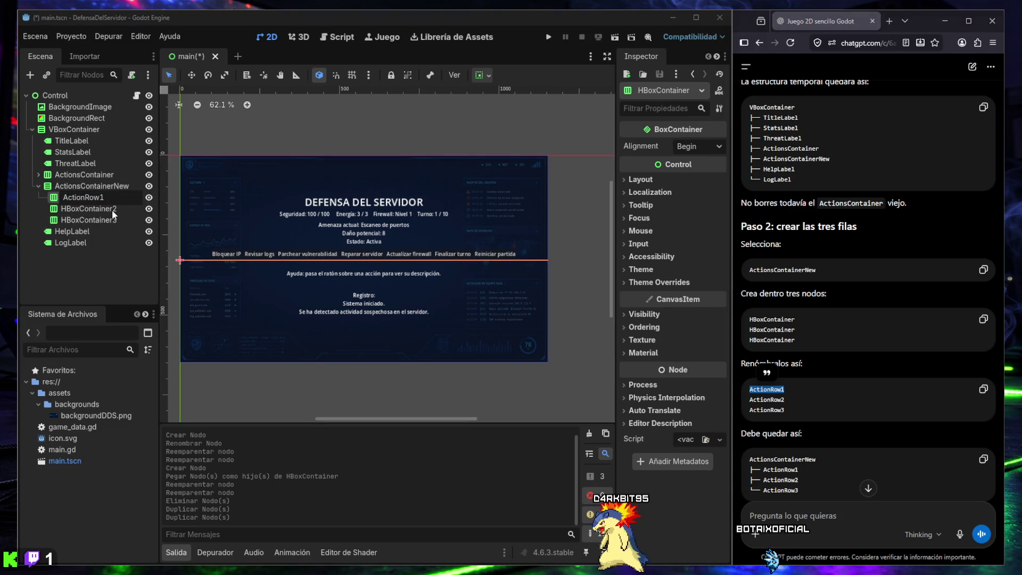
pyautogui.hotkey('ctrl', 'v')
pyautogui.press('Return')
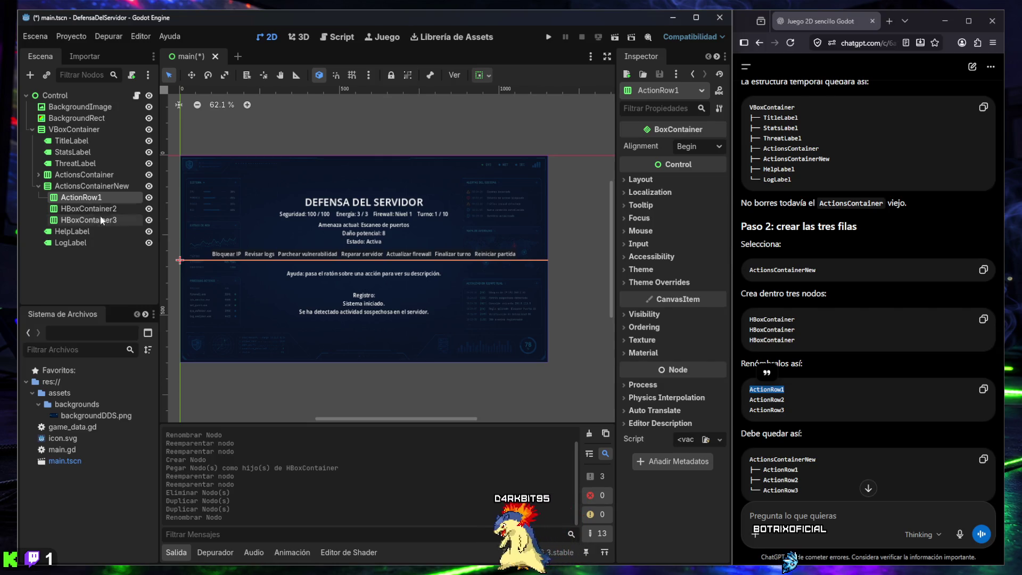
# - Rename the second and third rows ActionRow2 and ActionRow3
pyautogui.click(107, 209)
pyautogui.click(109, 211)
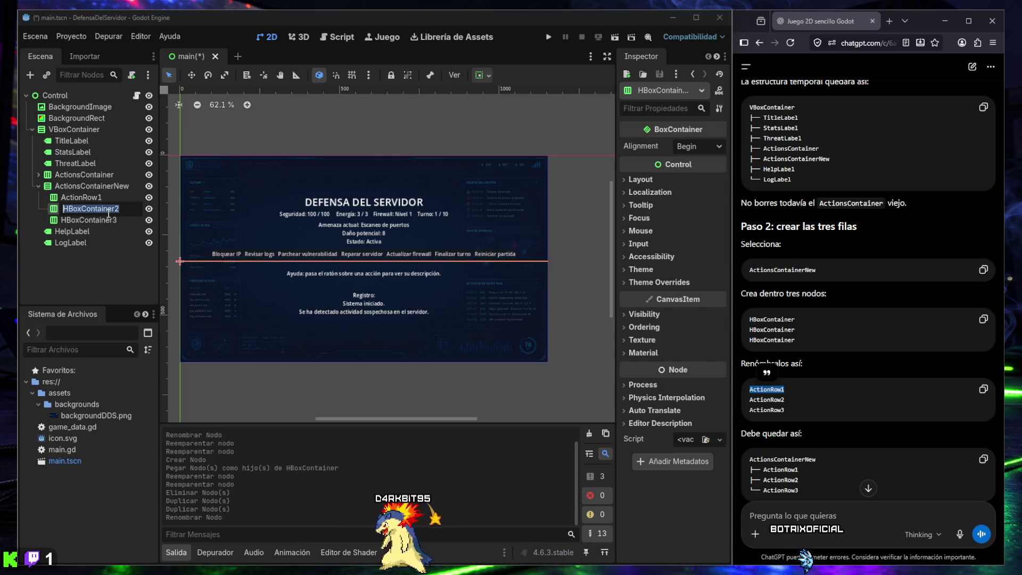
pyautogui.hotkey('ctrl', 'v')
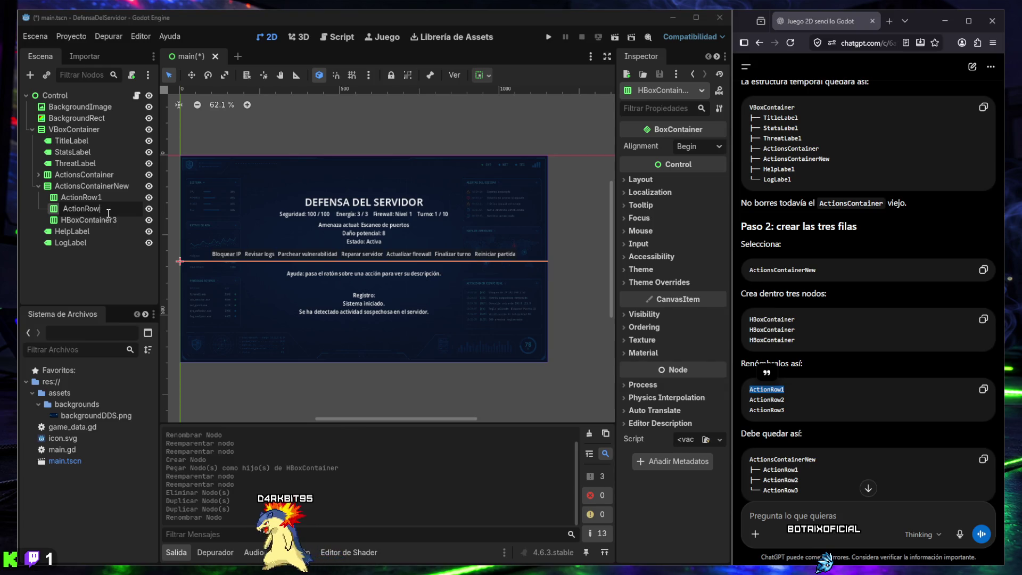
pyautogui.press('BackSpace')
pyautogui.write('2')
pyautogui.press('Return')
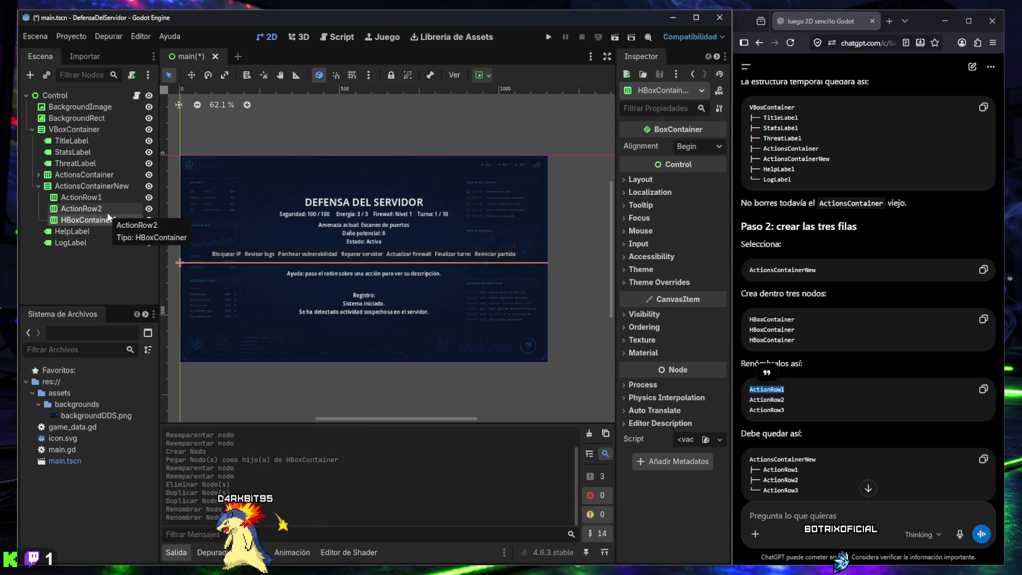
pyautogui.doubleClick(108, 218)
pyautogui.hotkey('ctrl', 'v')
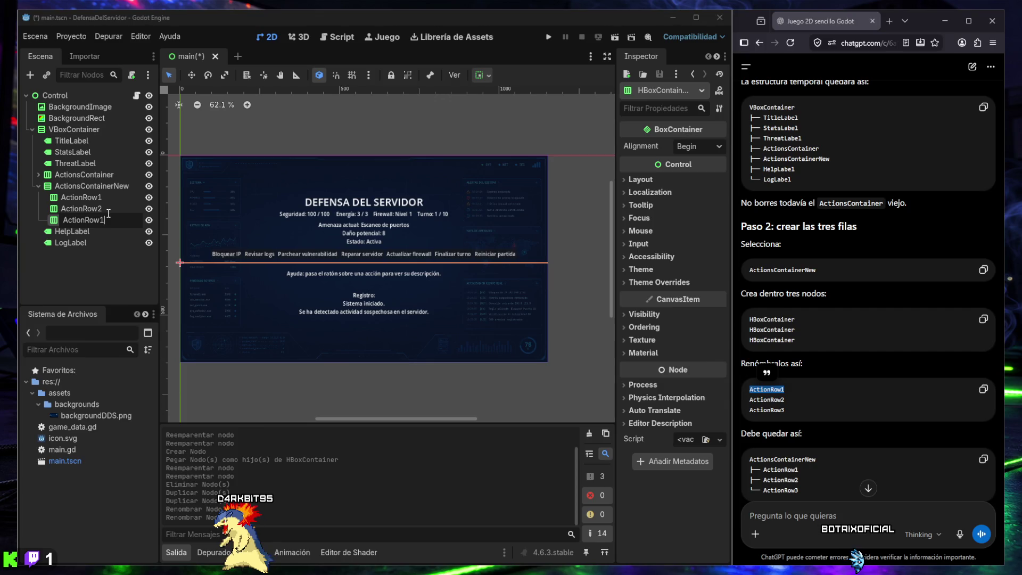
pyautogui.press('BackSpace')
pyautogui.write('3')
pyautogui.press('Return')
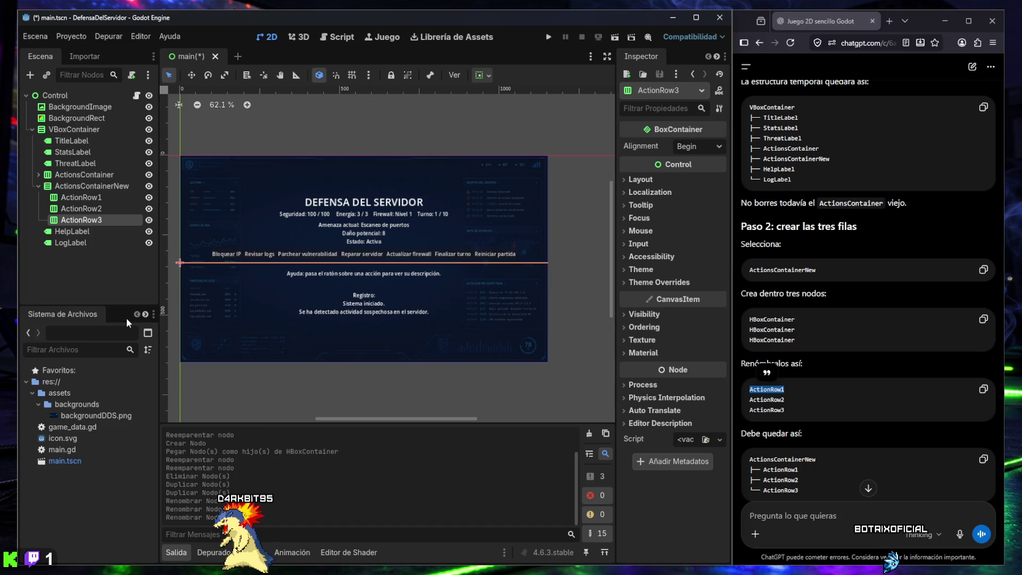
pyautogui.scroll(-4, 798, 293)
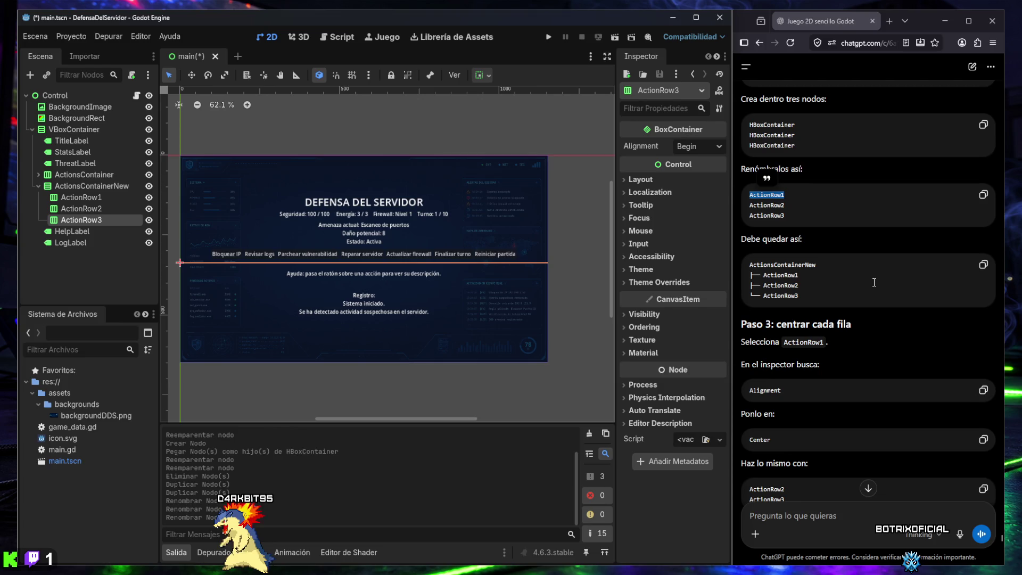
pyautogui.scroll(-3, 751, 292)
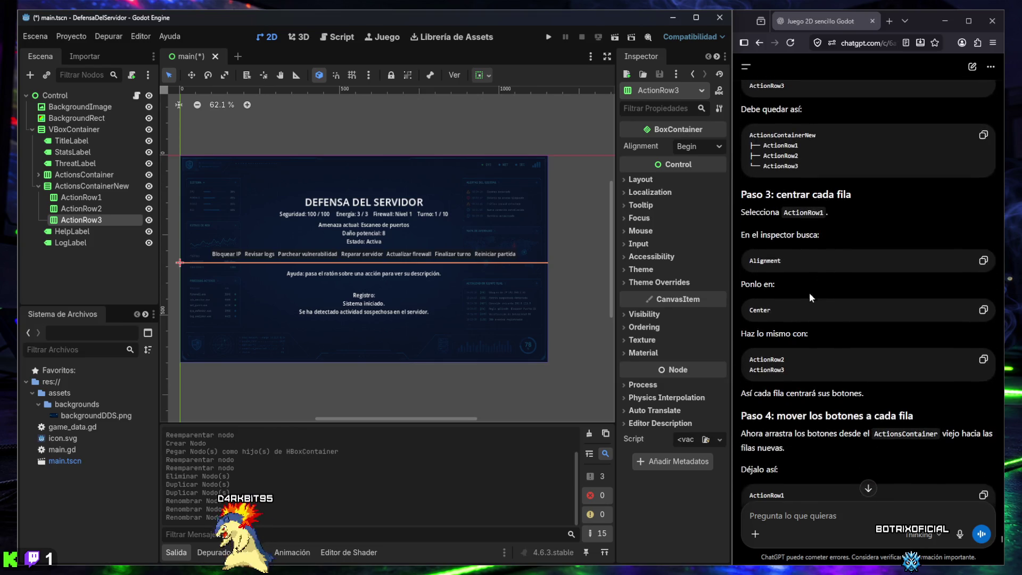
pyautogui.click(102, 197)
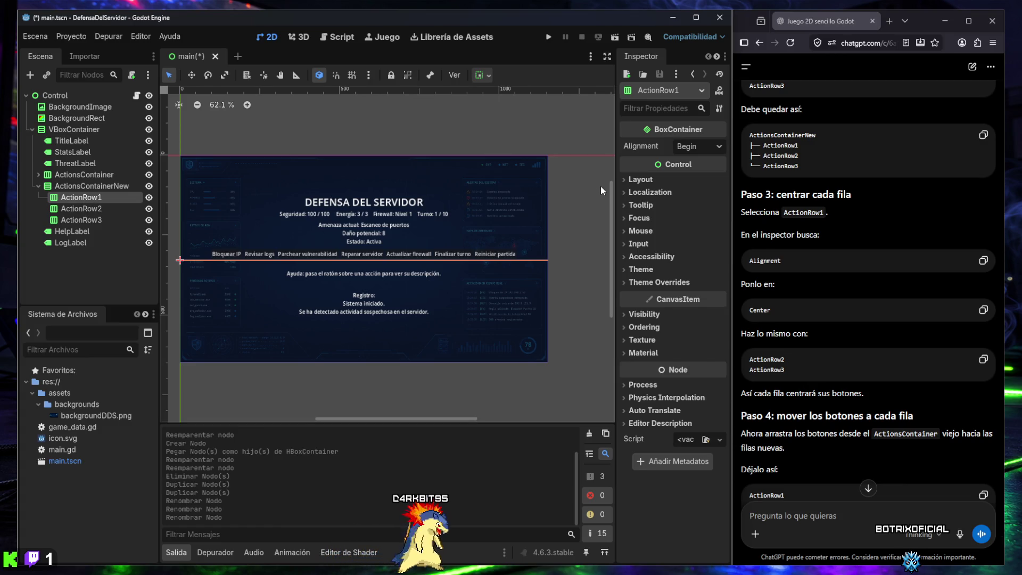
# - Set BoxContainer Alignment to Center on ActionRow1, ActionRow2 and ActionRow3
pyautogui.click(692, 147)
pyautogui.click(700, 172)
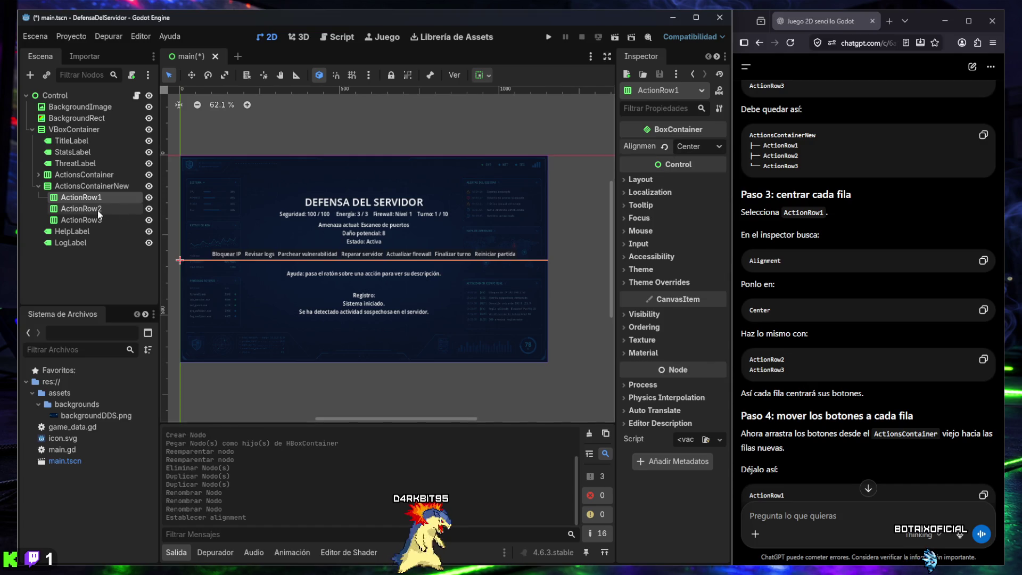
pyautogui.click(108, 208)
pyautogui.click(694, 148)
pyautogui.click(699, 173)
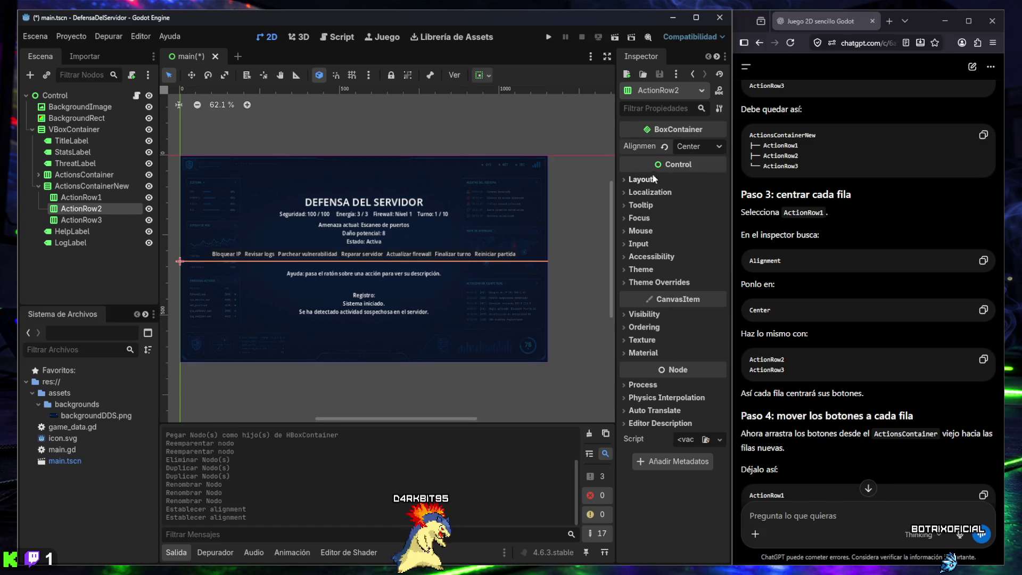
pyautogui.click(88, 221)
pyautogui.click(693, 147)
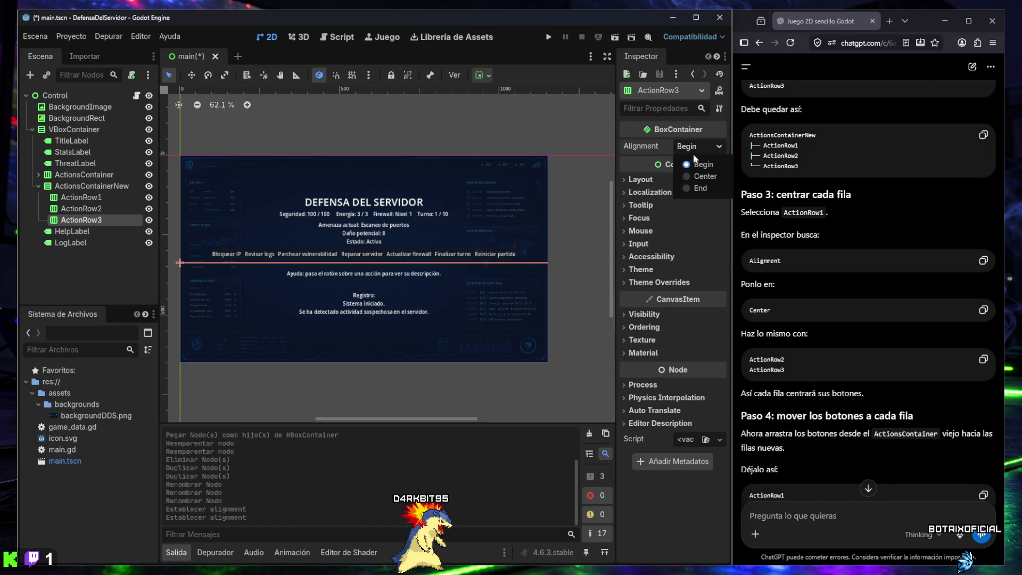
pyautogui.click(697, 176)
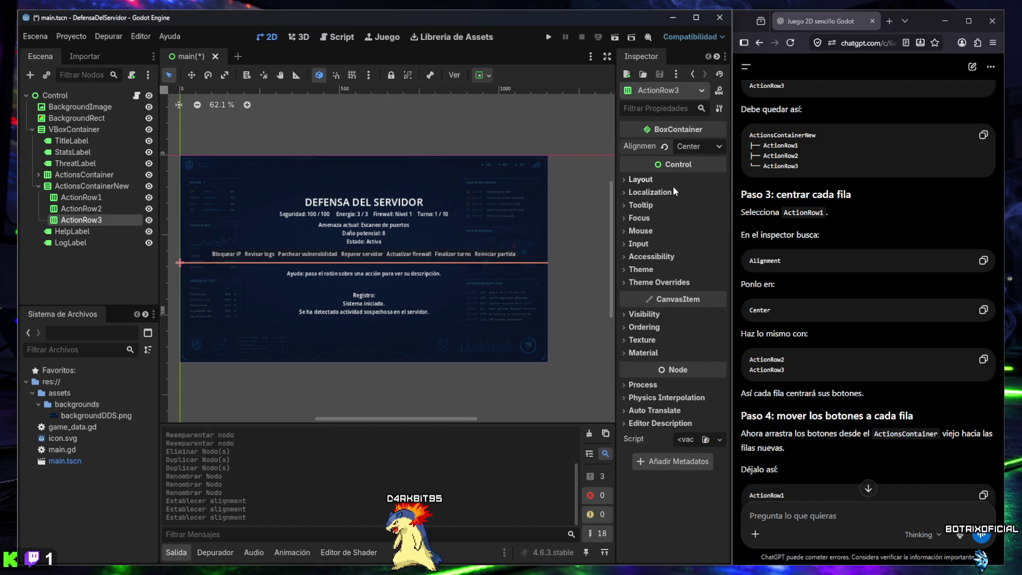
# - Hide the output panel and select BlockIpButton and ReviewLogsButton in the old ActionsContainer
pyautogui.click(176, 552)
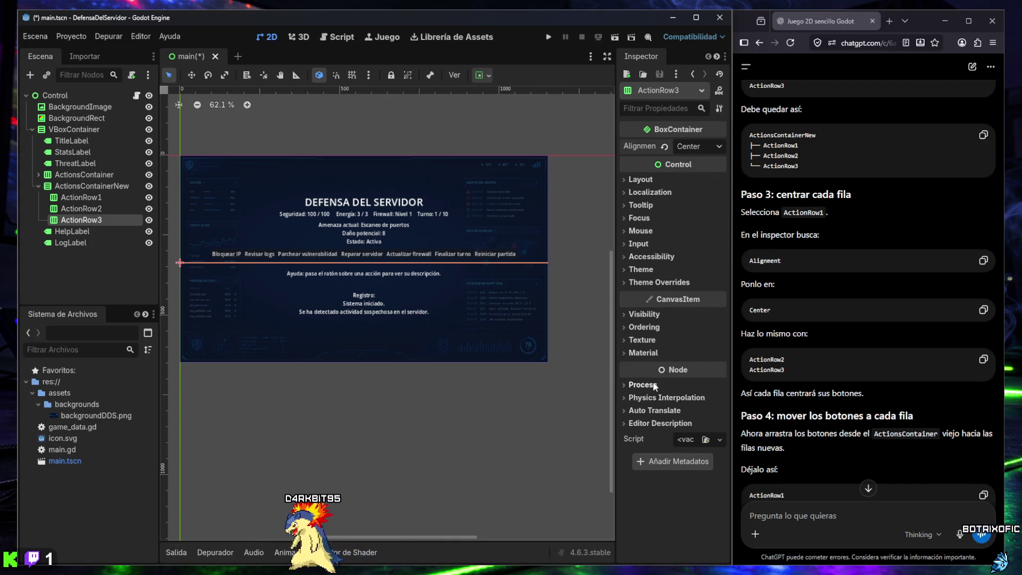
pyautogui.scroll(3, 367, 309)
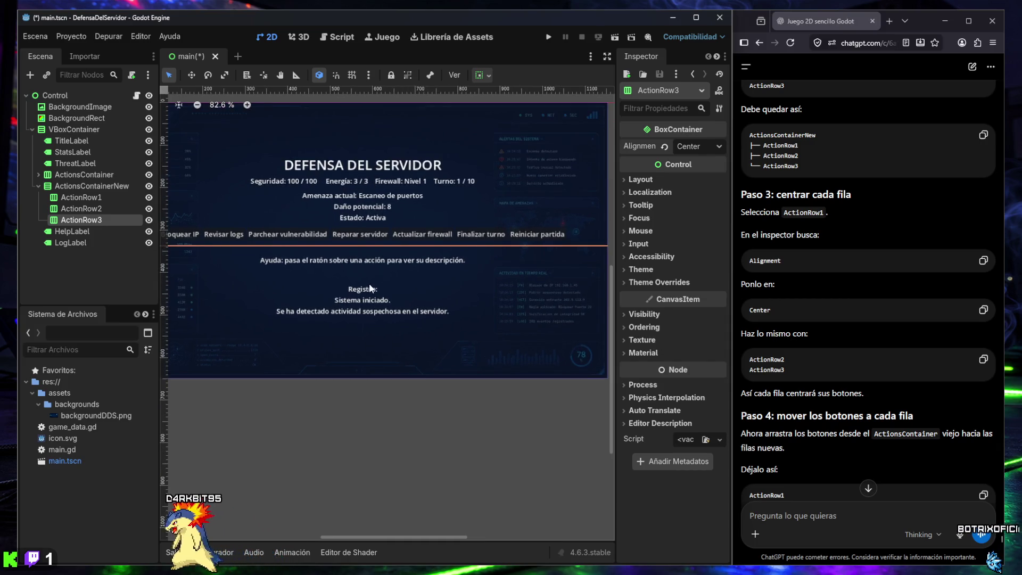
pyautogui.scroll(-2, 379, 318)
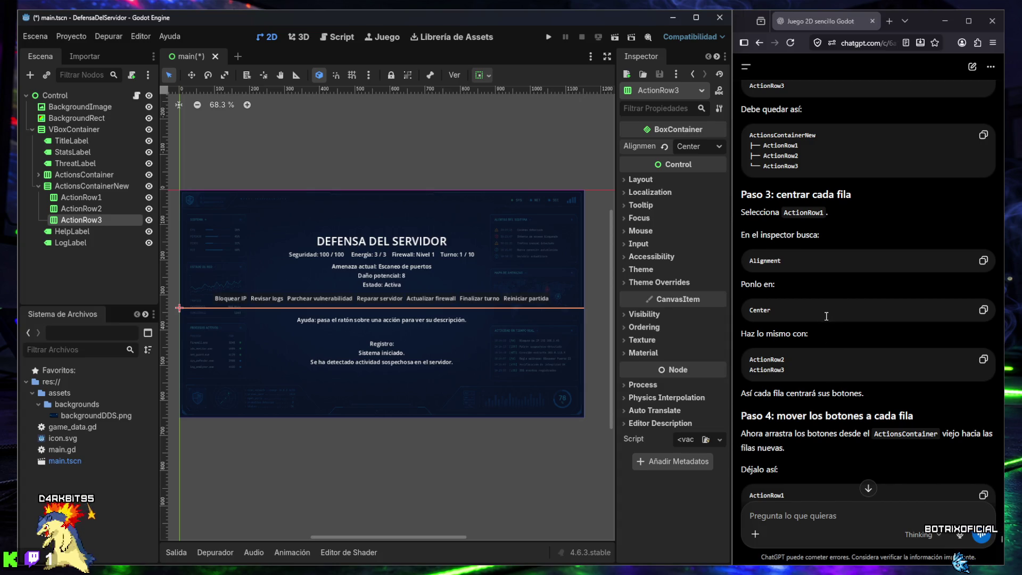
pyautogui.scroll(-3, 826, 322)
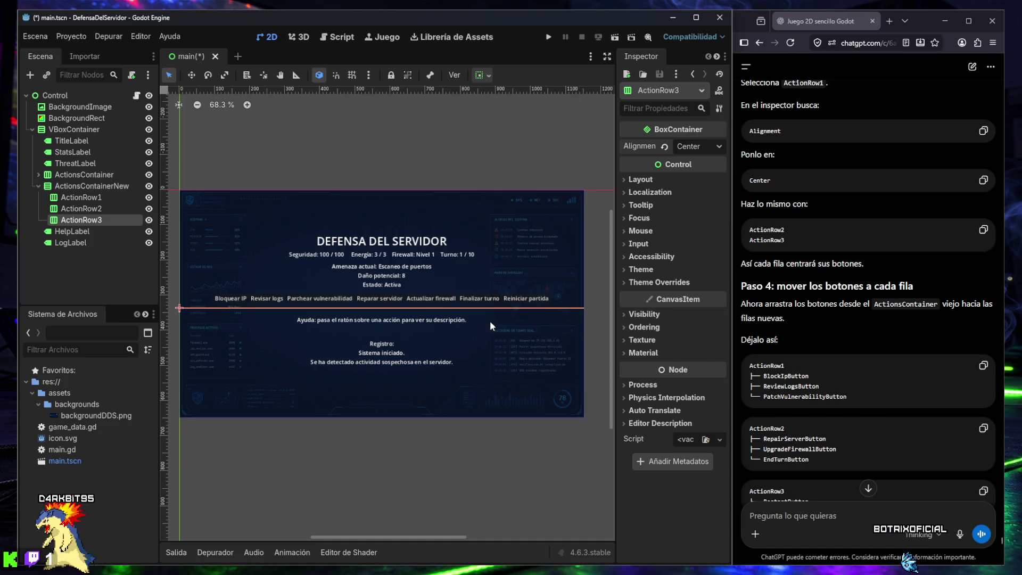
pyautogui.click(37, 176)
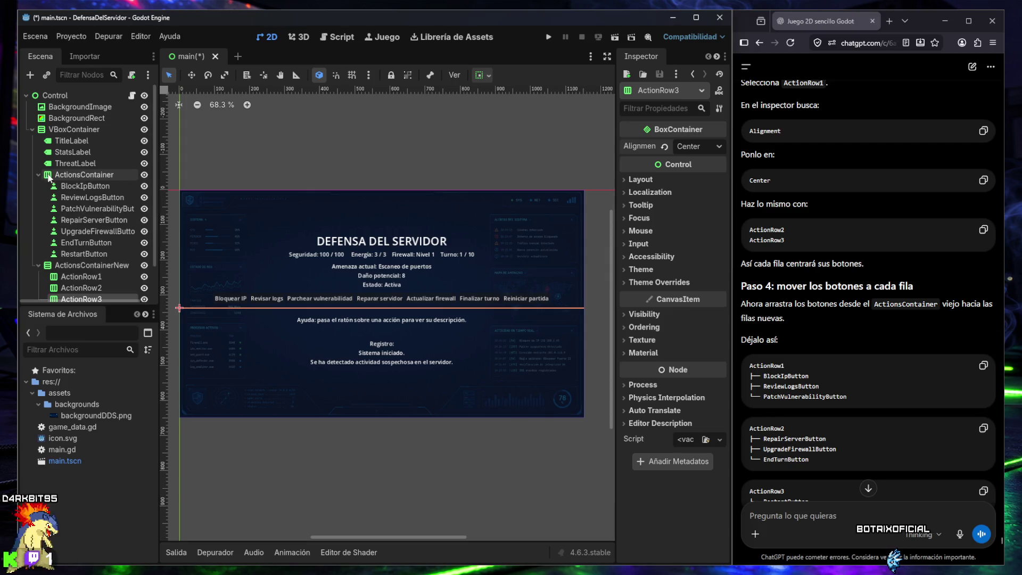
pyautogui.click(64, 186)
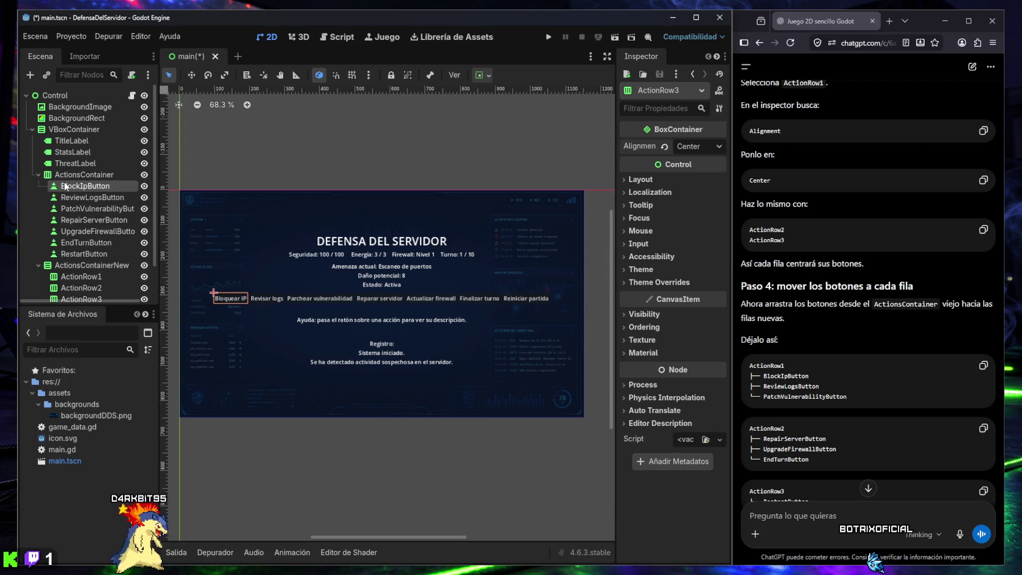
pyautogui.keyDown('ctrl'); pyautogui.click(80, 197); pyautogui.keyUp('ctrl')
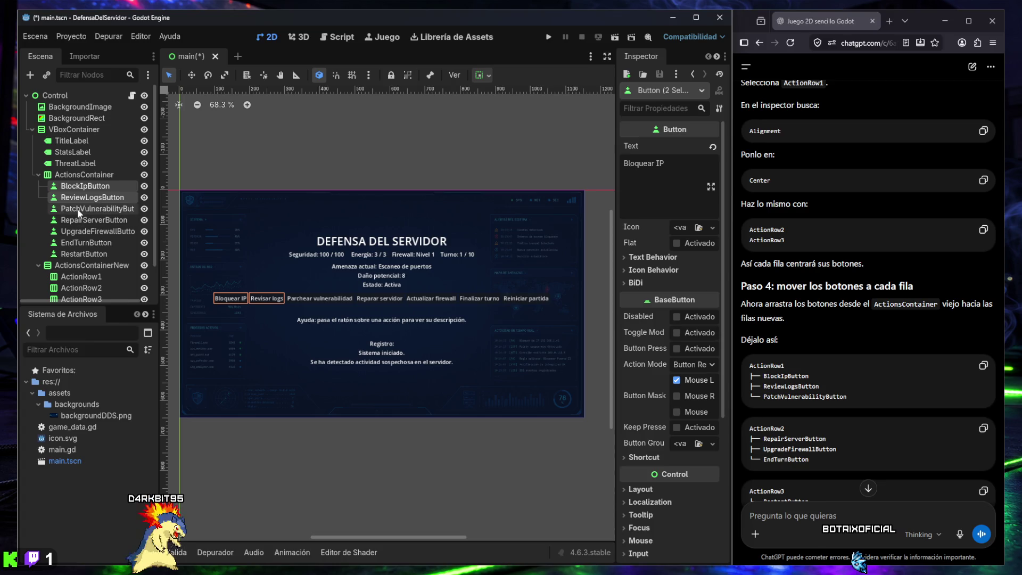
# - Move BlockIp, ReviewLogs and PatchVulnerability buttons into ActionRow1
pyautogui.keyDown('ctrl'); pyautogui.click(78, 211); pyautogui.keyUp('ctrl')
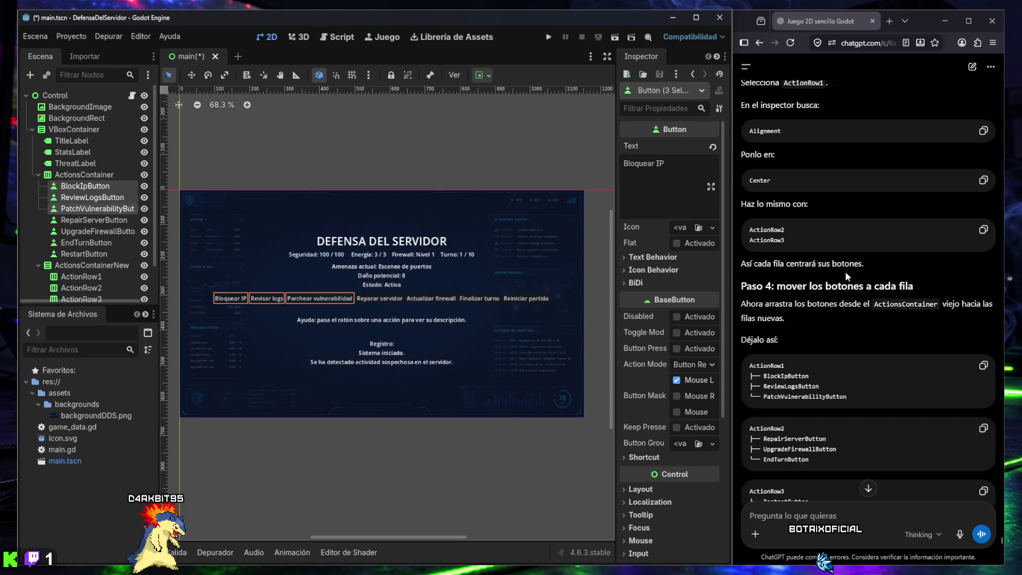
pyautogui.scroll(-3, 845, 270)
pyautogui.scroll(-1, 80, 234)
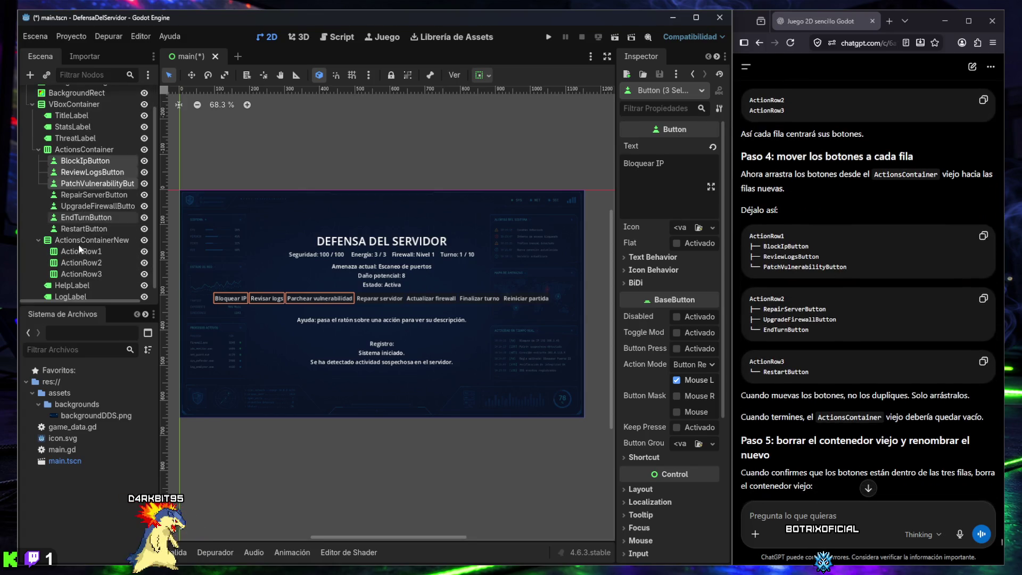
pyautogui.scroll(-1, 75, 213)
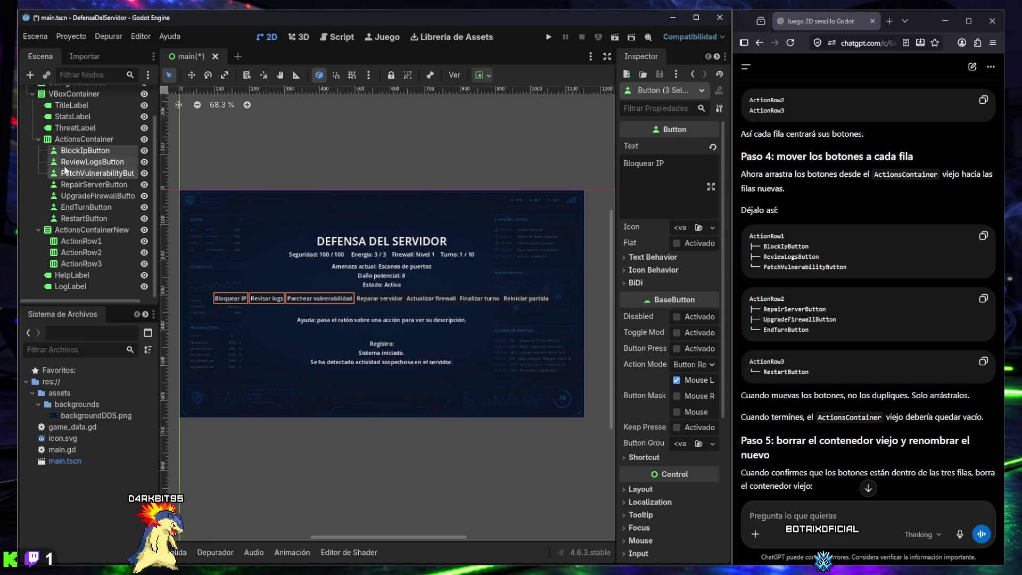
pyautogui.moveTo(68, 159); pyautogui.dragTo(72, 245)
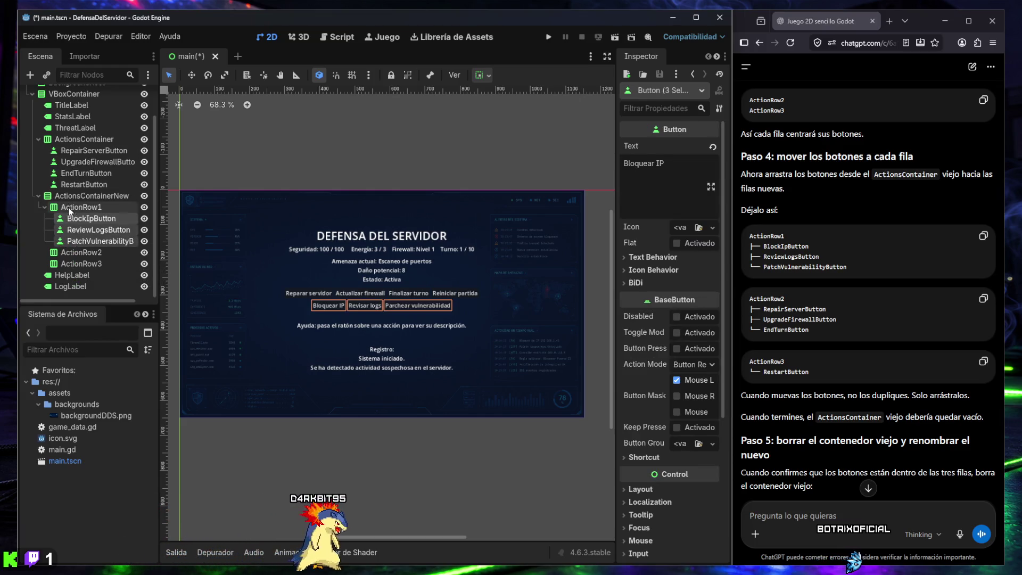
# - Move RepairServer, UpgradeFirewall and EndTurn buttons into ActionRow2
pyautogui.click(69, 151)
pyautogui.keyDown('shift'); pyautogui.click(75, 161); pyautogui.keyUp('shift')
pyautogui.keyDown('shift'); pyautogui.click(74, 173); pyautogui.keyUp('shift')
pyautogui.moveTo(72, 150); pyautogui.dragTo(75, 256)
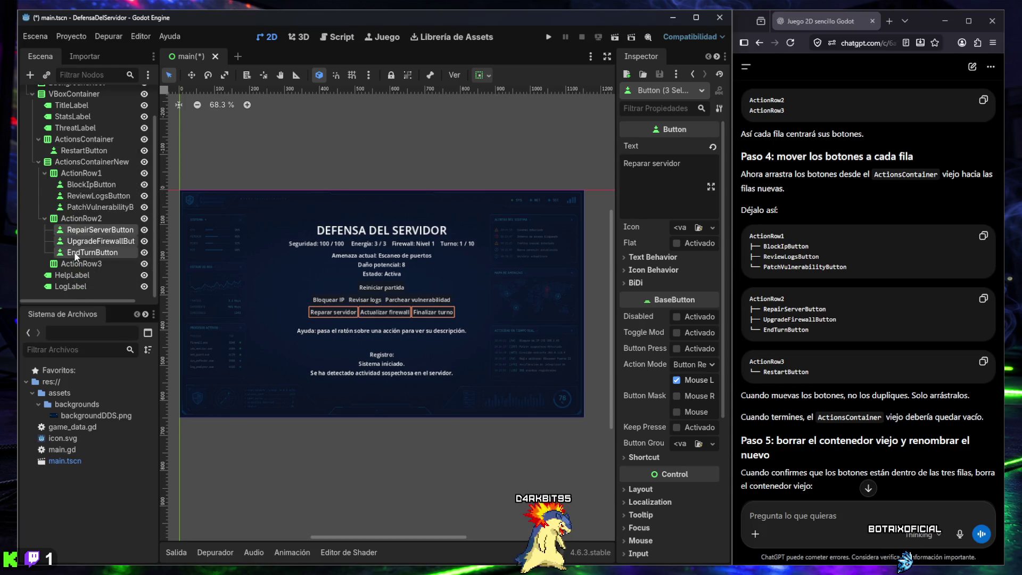
# - Move RestartButton into ActionRow3, leaving the old ActionsContainer empty
pyautogui.click(70, 151)
pyautogui.moveTo(71, 151); pyautogui.dragTo(71, 268)
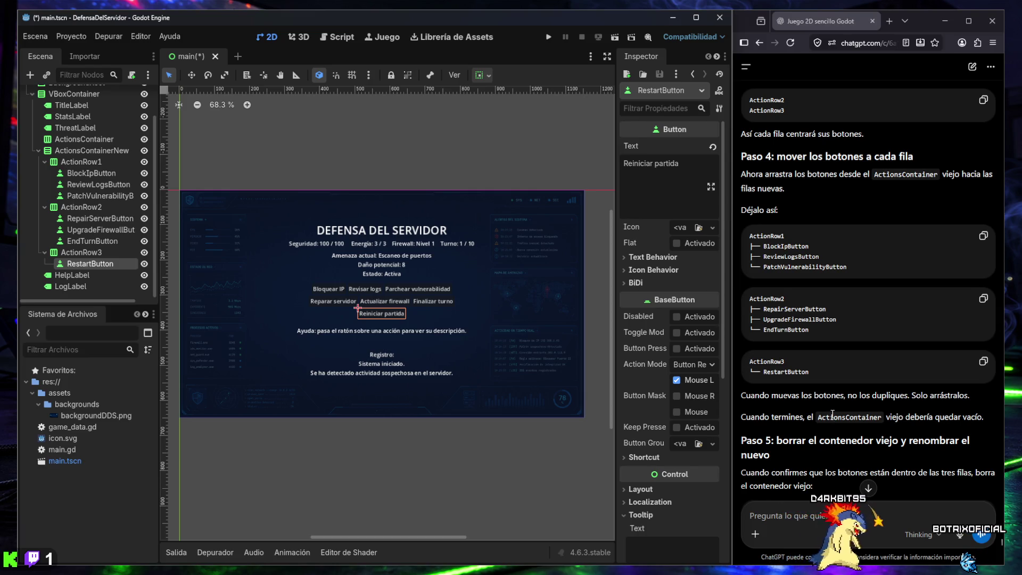
pyautogui.scroll(-3, 915, 368)
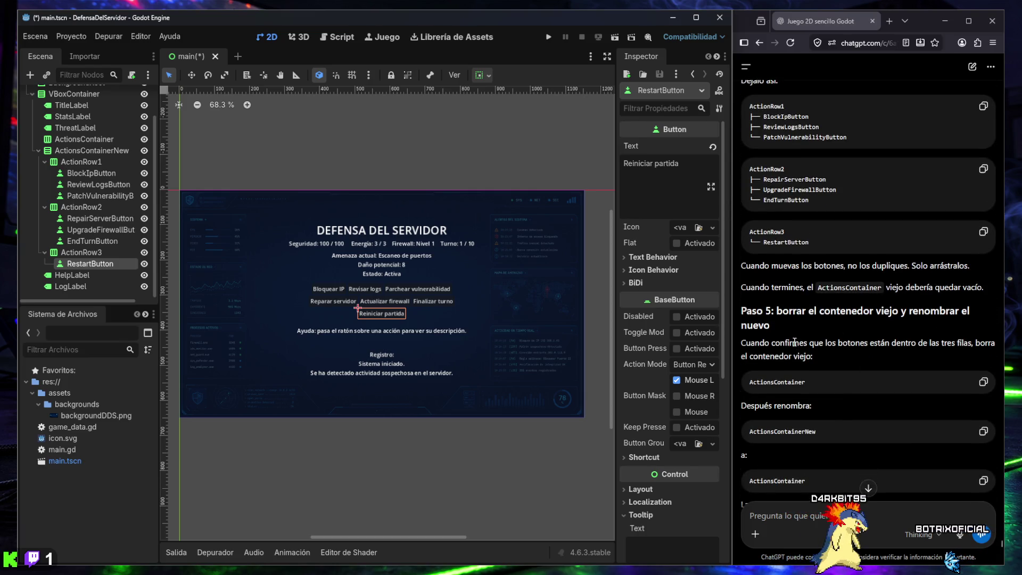
pyautogui.click(78, 140)
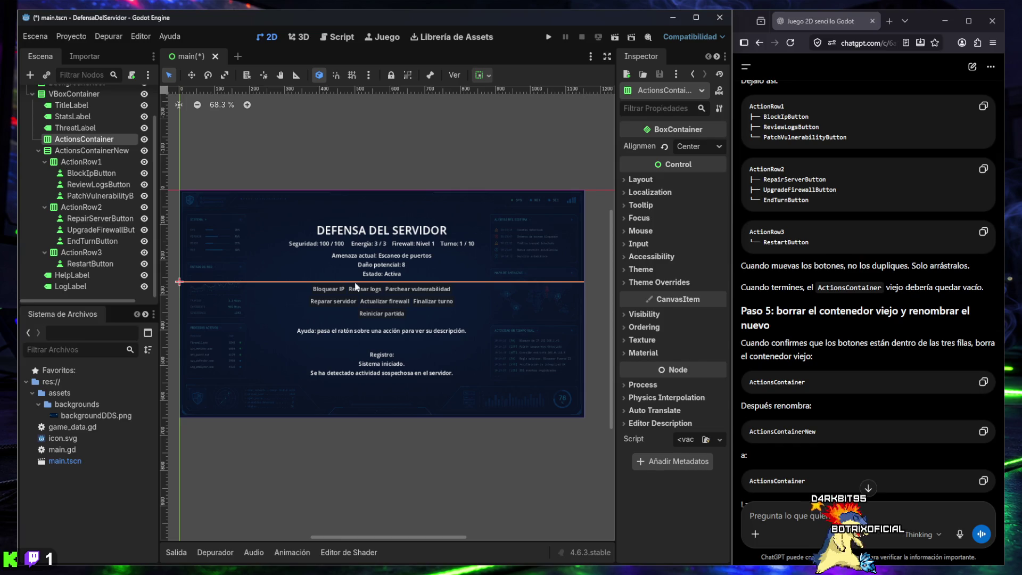
# - Delete the empty old ActionsContainer node
pyautogui.rightClick(73, 138)
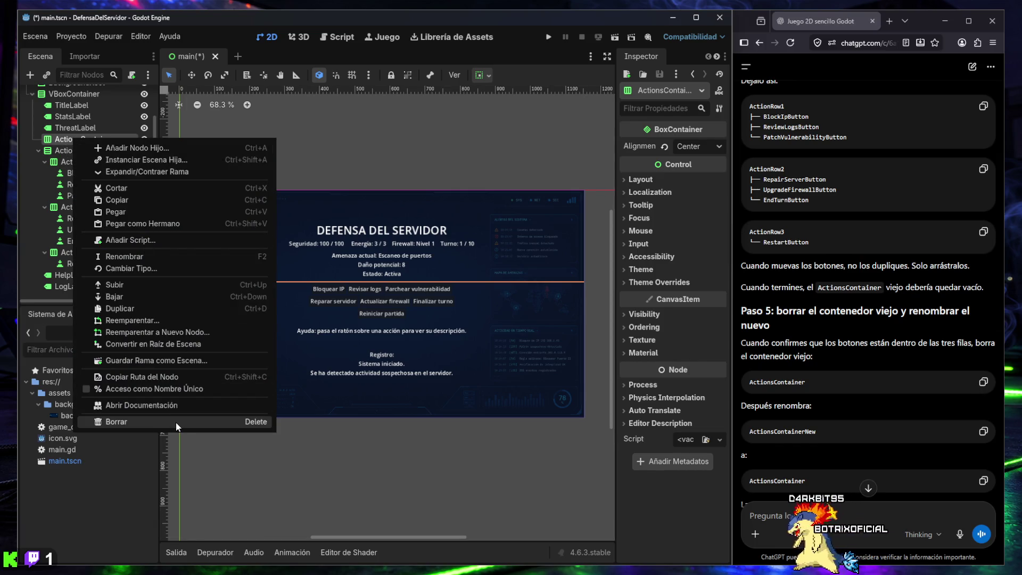
pyautogui.click(175, 422)
pyautogui.click(487, 297)
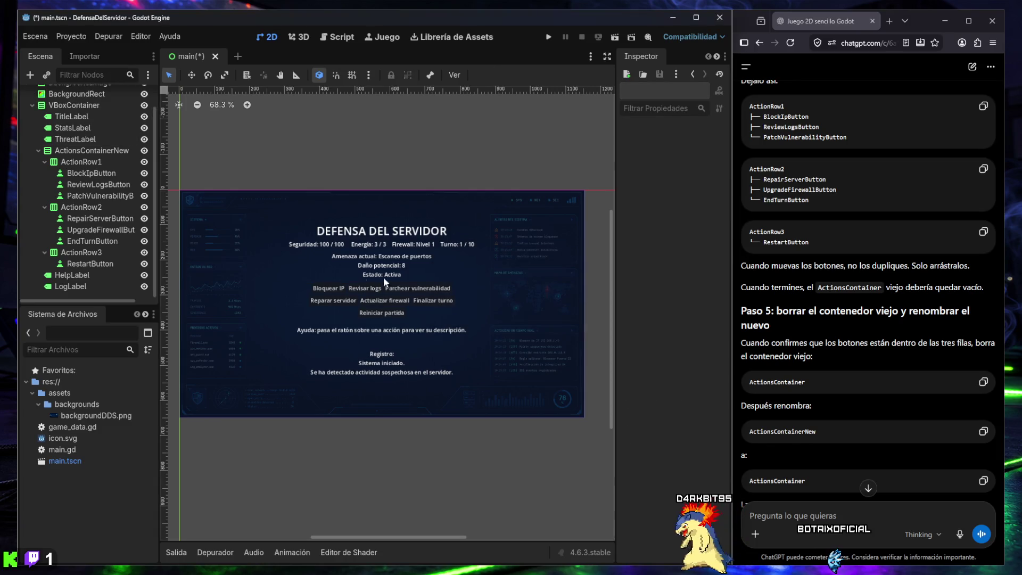
# - Rename ActionsContainerNew to ActionsContainer
pyautogui.click(93, 150)
pyautogui.click(93, 151)
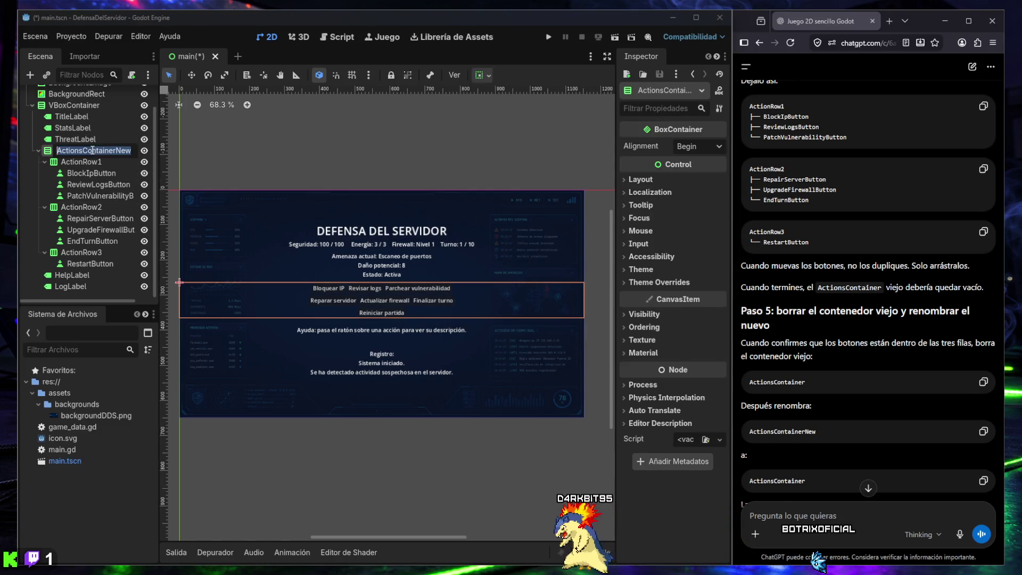
pyautogui.click(131, 150)
pyautogui.press('BackSpace')
pyautogui.press('BackSpace')
pyautogui.press('BackSpace')
pyautogui.press('Return')
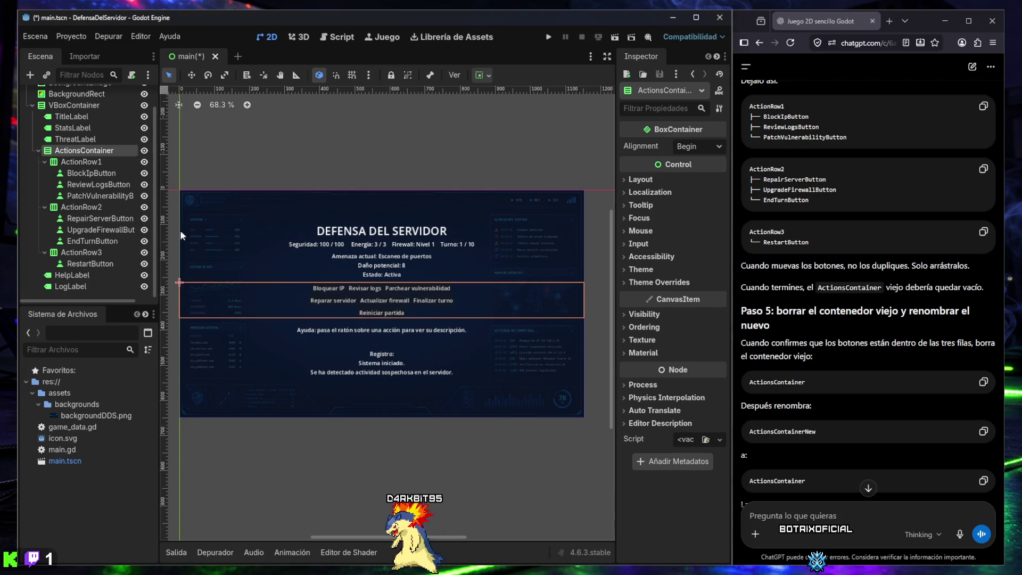
pyautogui.scroll(-5, 801, 299)
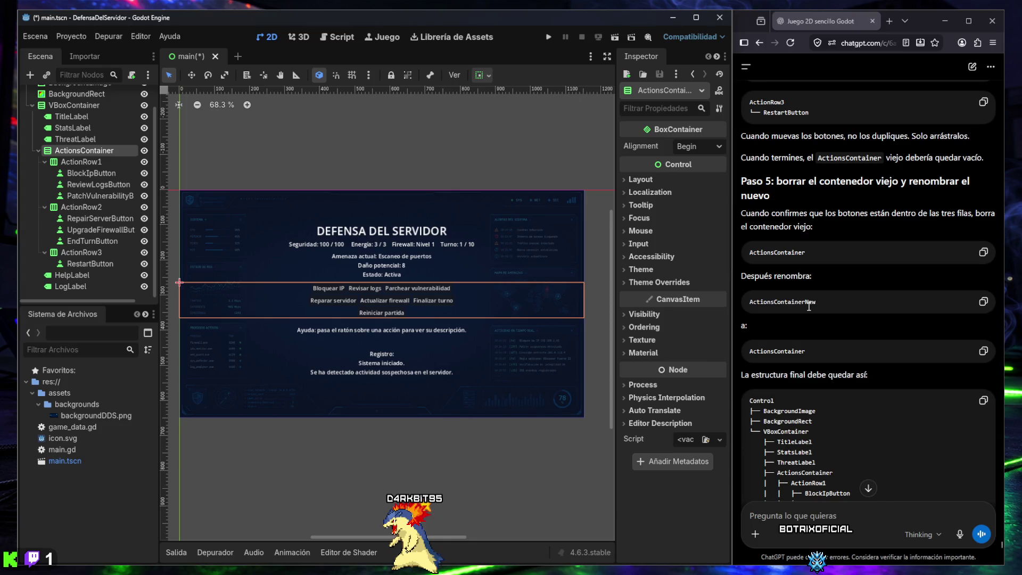
pyautogui.scroll(-5, 773, 296)
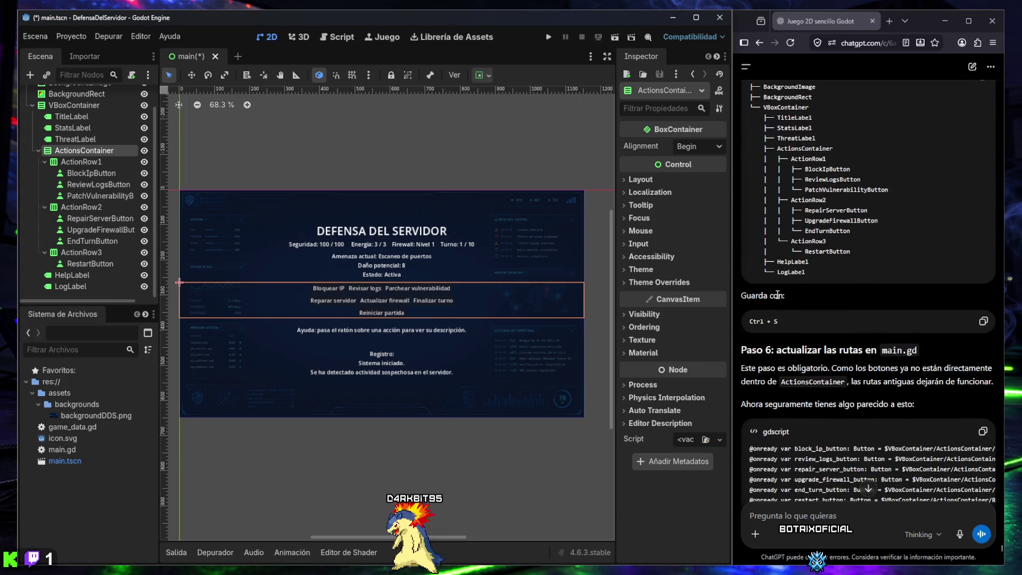
pyautogui.scroll(-1, 797, 296)
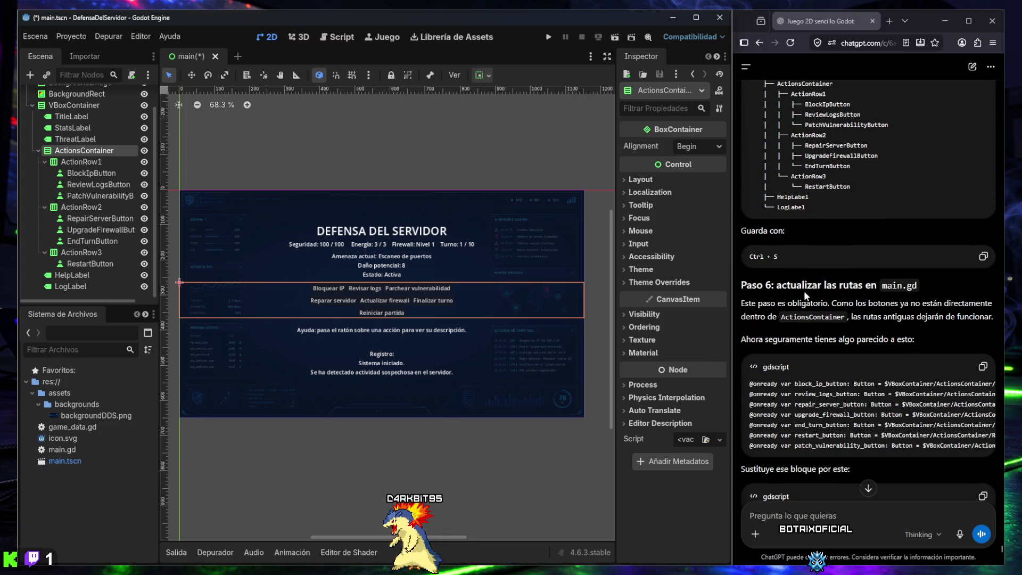
pyautogui.scroll(-1, 846, 290)
pyautogui.scroll(-1, 840, 292)
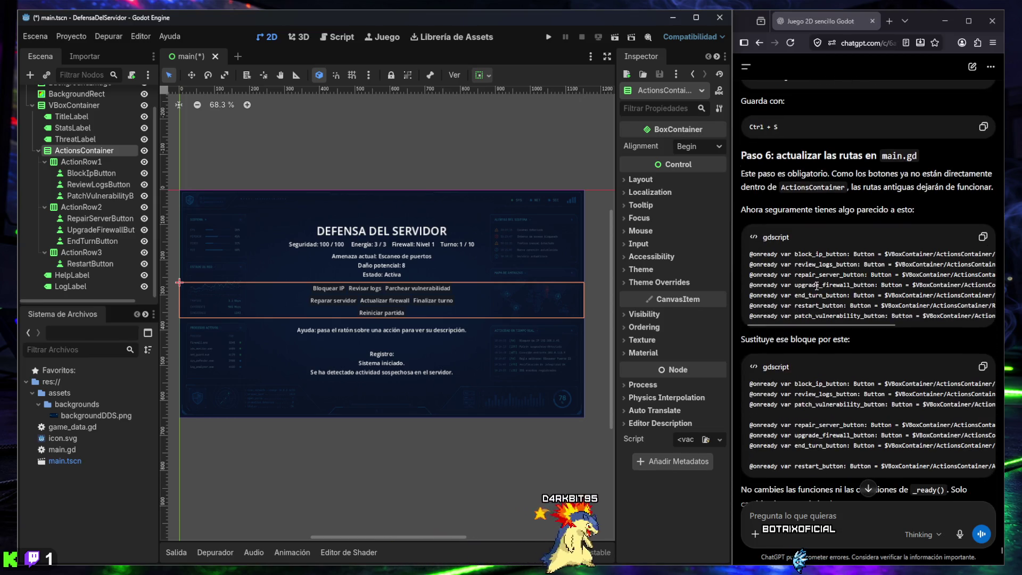
pyautogui.tripleClick(794, 255)
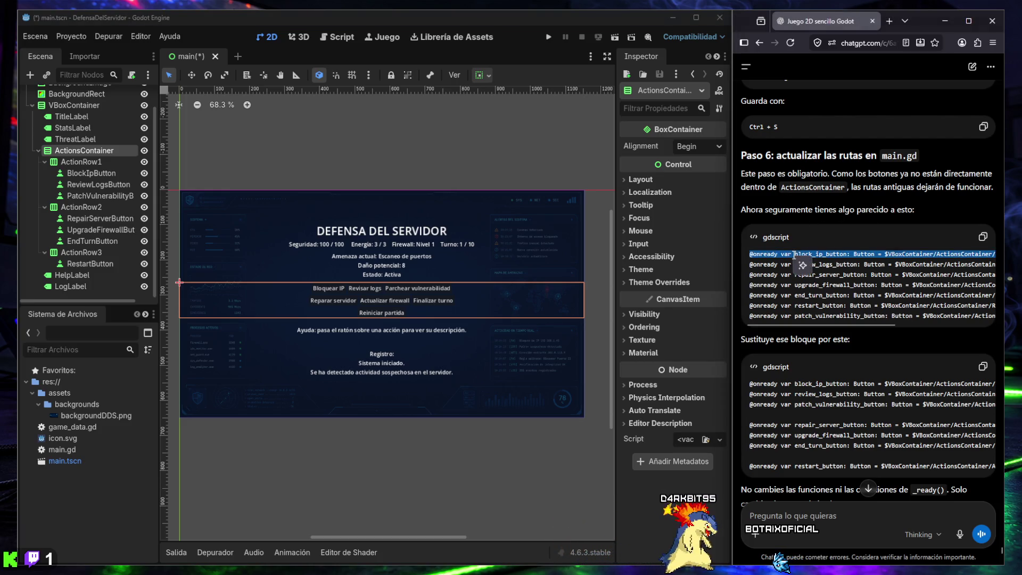
pyautogui.click(335, 36)
pyautogui.click(345, 278)
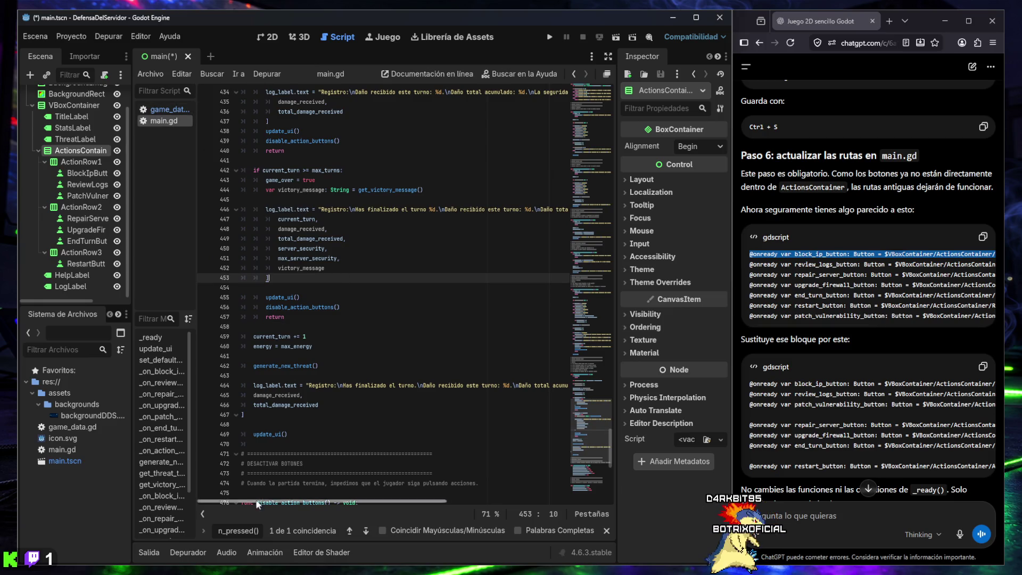
pyautogui.write('@onready var block_ip_button: Button = $VBoxContainer/ActionsContainer/BlockIpButton')
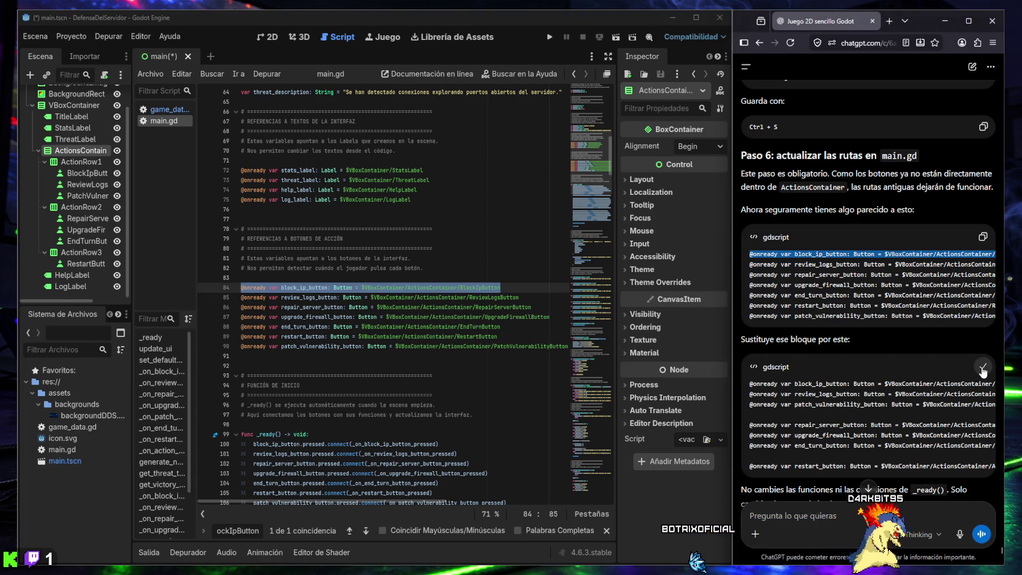
pyautogui.scroll(-3, 851, 352)
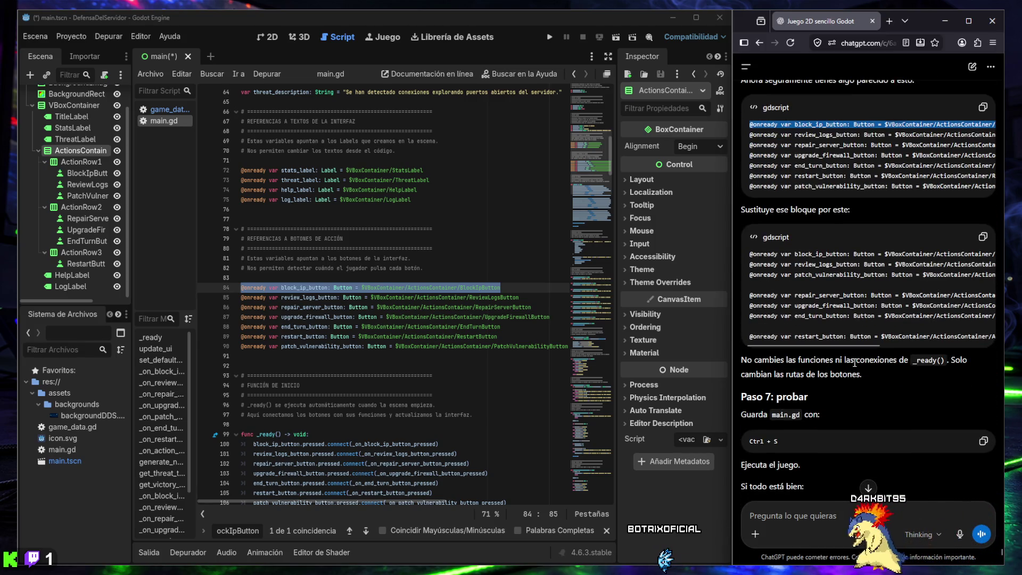
pyautogui.moveTo(246, 359); pyautogui.dragTo(238, 288)
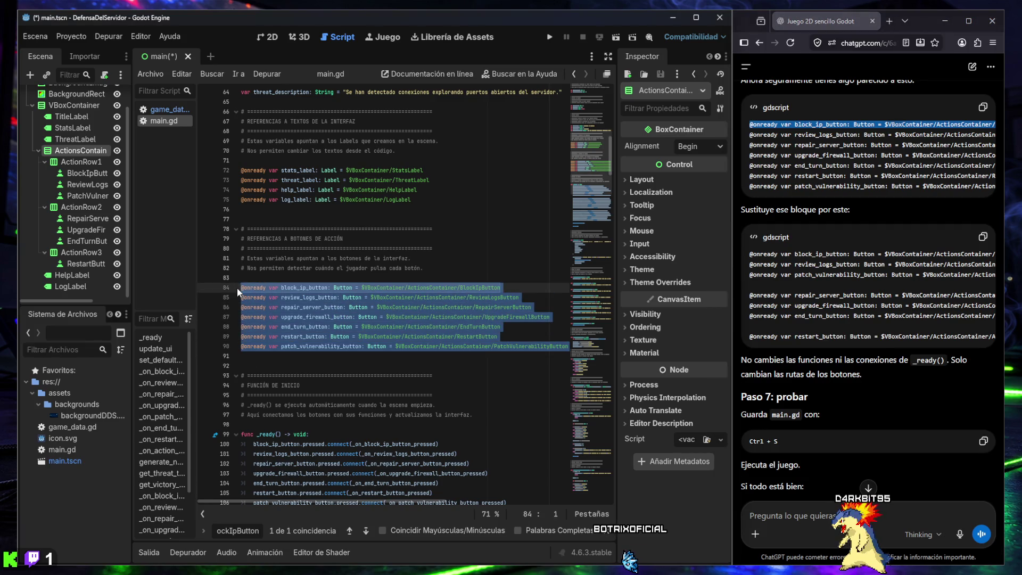
pyautogui.hotkey('ctrl', 'v')
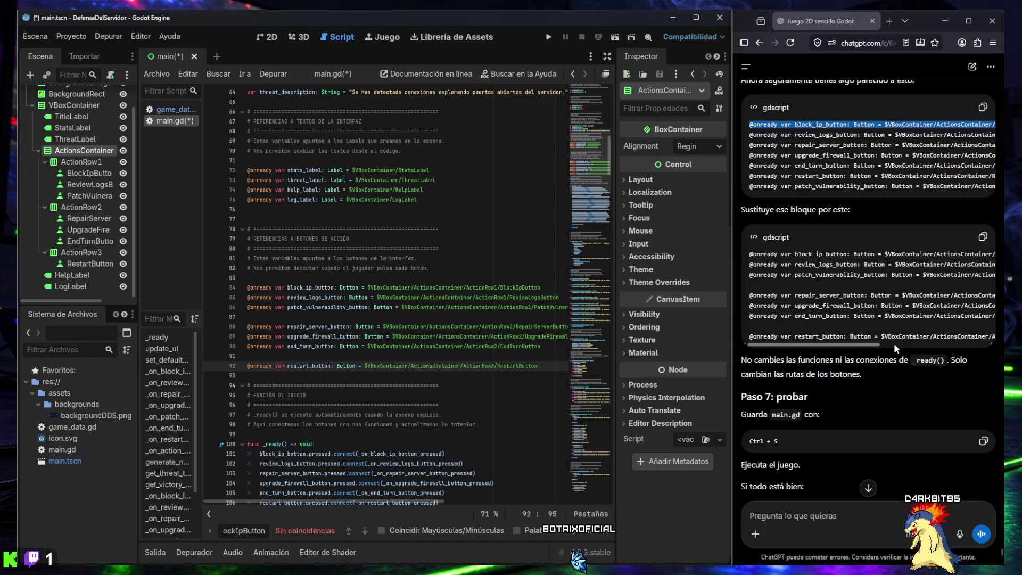
pyautogui.scroll(-4, 851, 362)
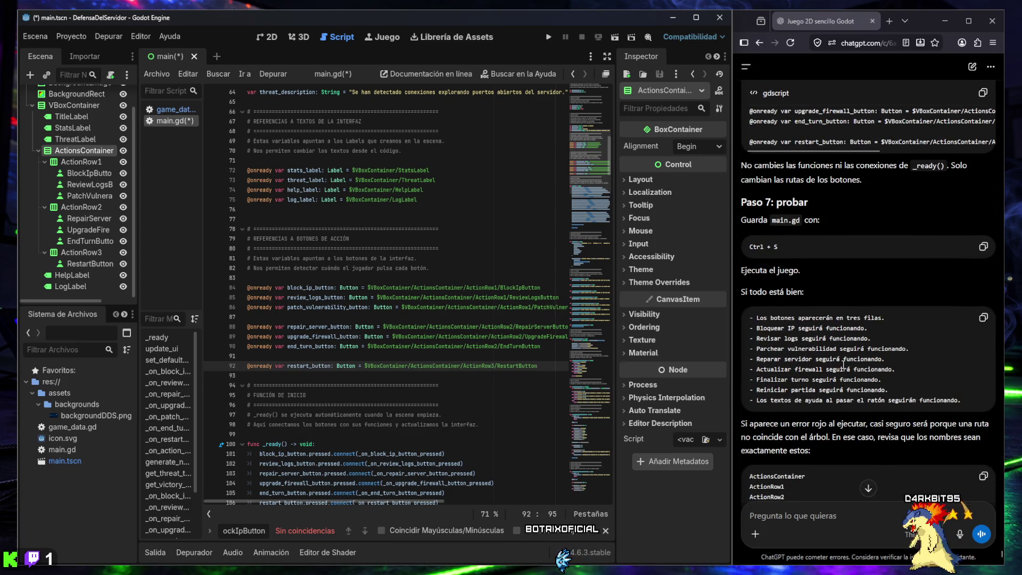
pyautogui.scroll(-1, 842, 364)
pyautogui.scroll(-2, 842, 363)
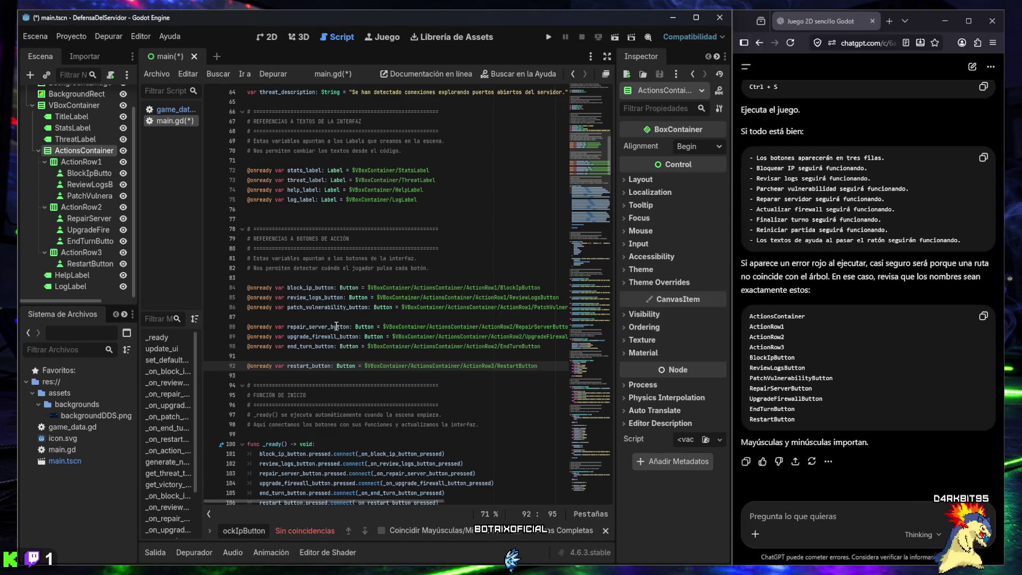
pyautogui.click(337, 326)
pyautogui.hotkey('ctrl', 's')
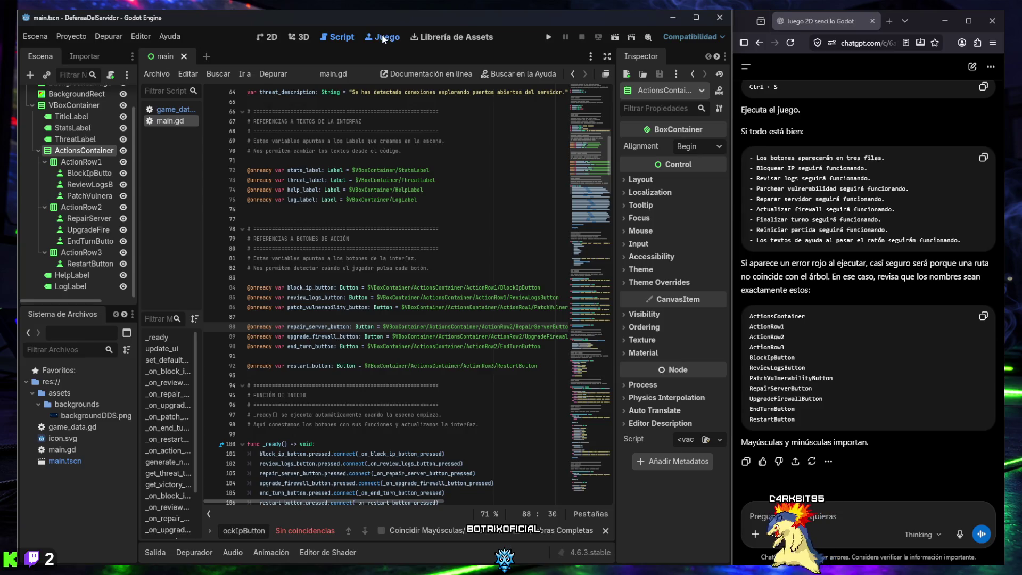
# - Return to the 2D scene view and run the game
pyautogui.click(382, 36)
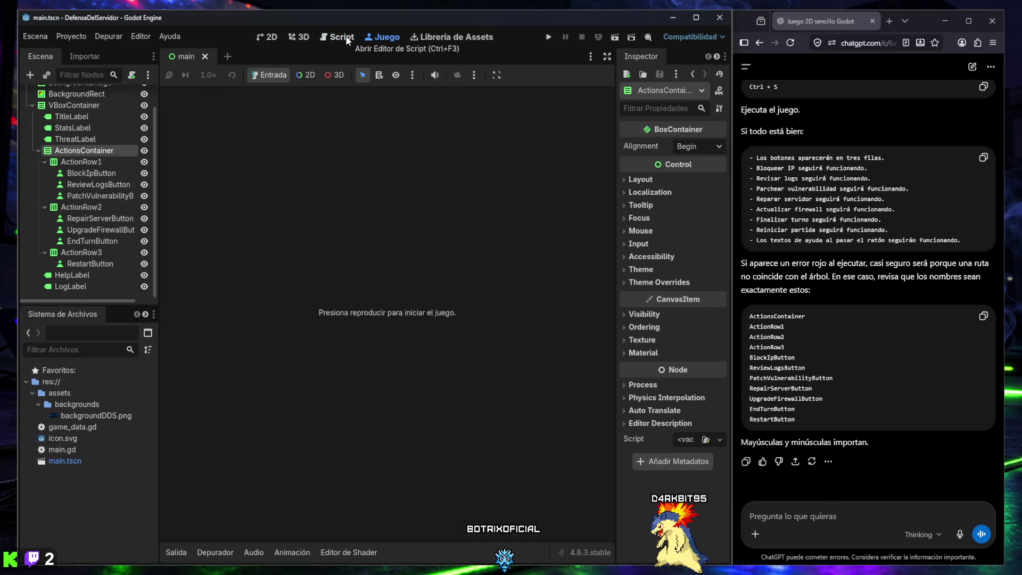
pyautogui.click(345, 37)
pyautogui.click(270, 38)
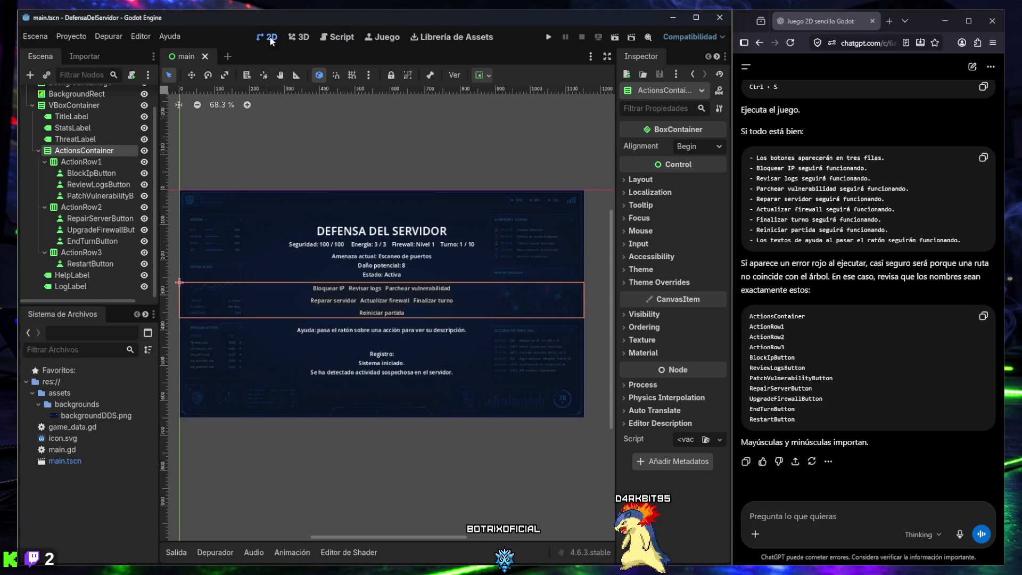
pyautogui.click(548, 37)
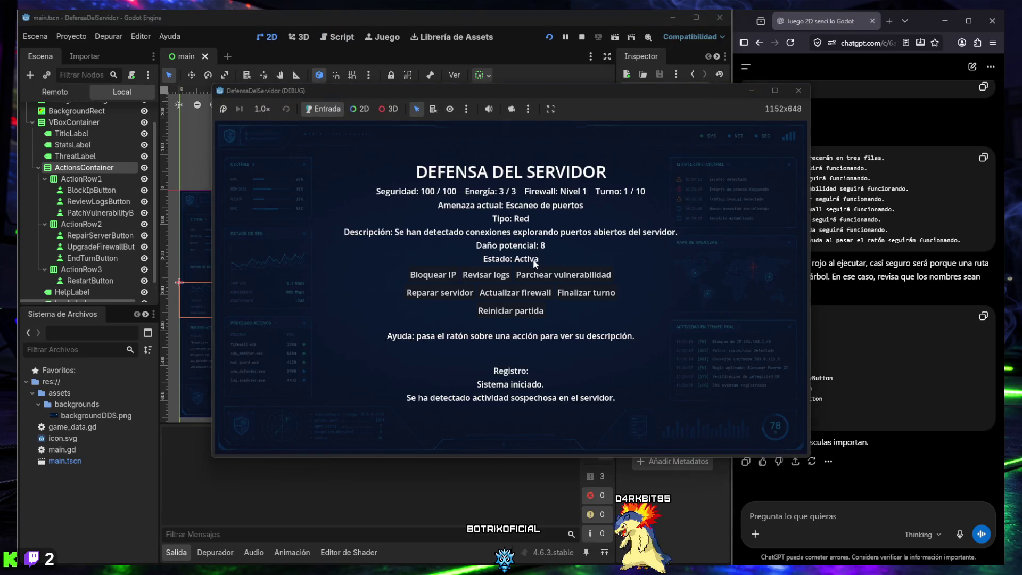
# - Test Bloquear IP, Revisar logs and Finalizar turno across the first two turns
pyautogui.moveTo(506, 312)
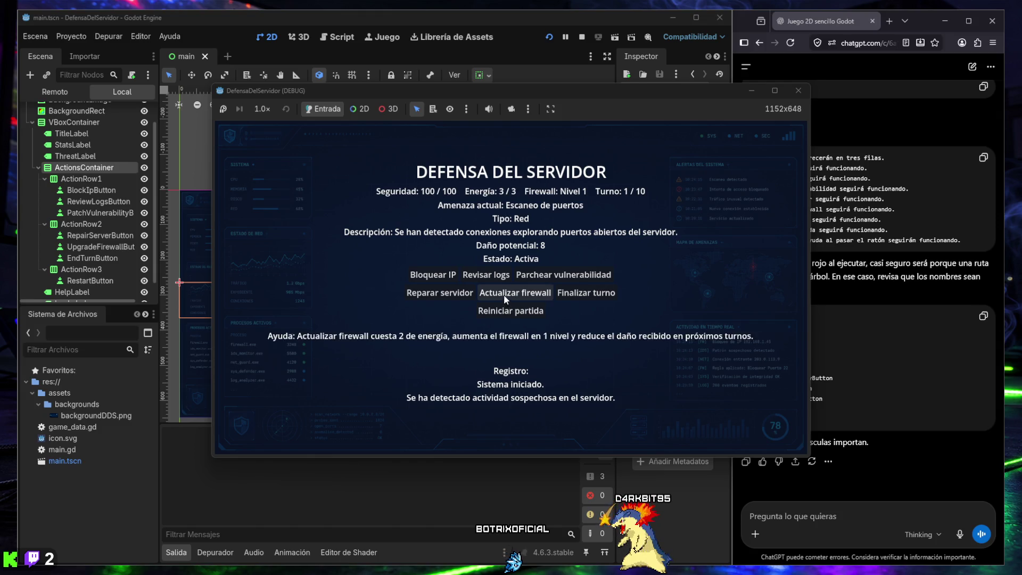
pyautogui.moveTo(439, 281)
pyautogui.moveTo(537, 276)
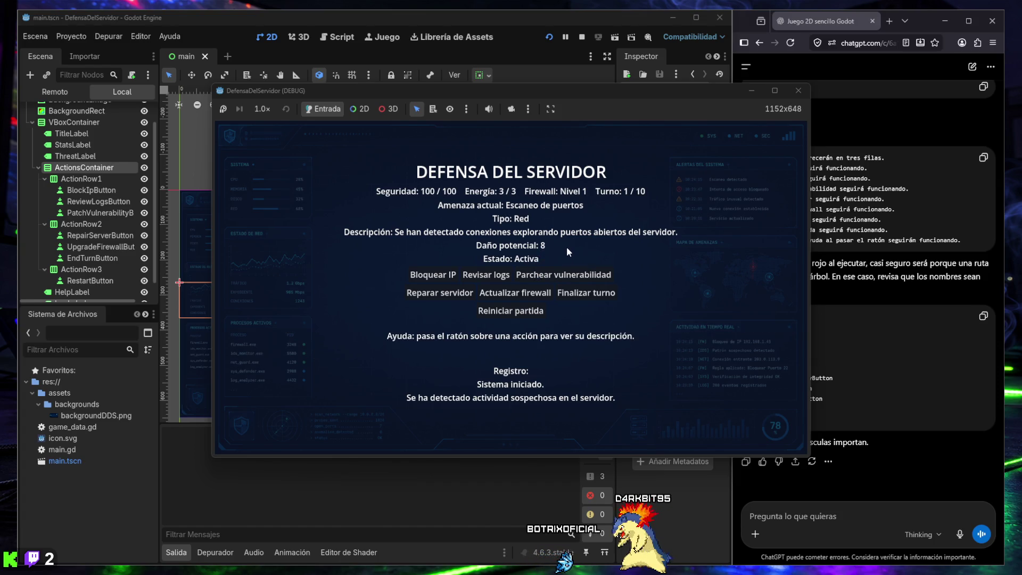
pyautogui.click(433, 275)
pyautogui.moveTo(515, 290)
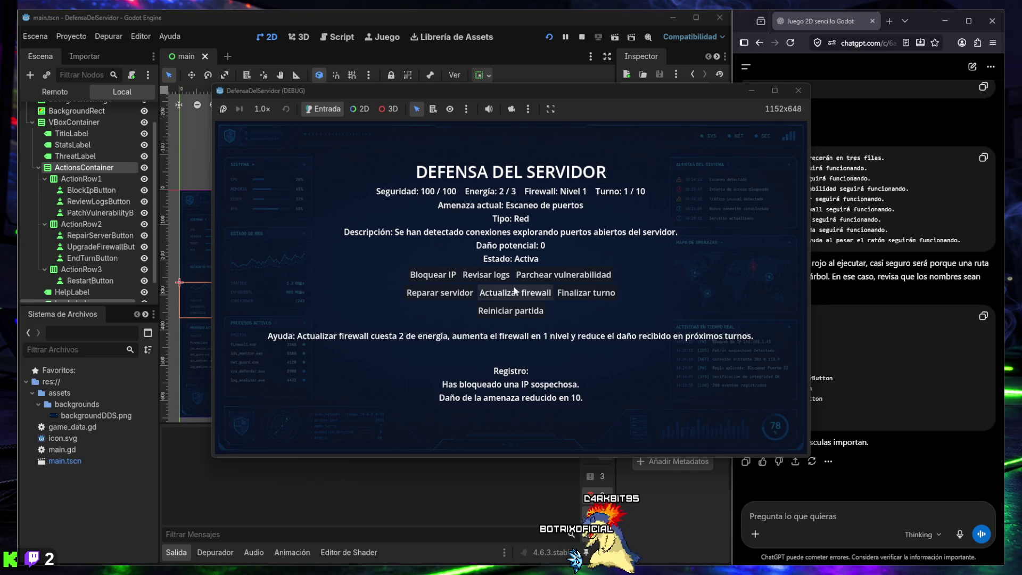
pyautogui.click(578, 294)
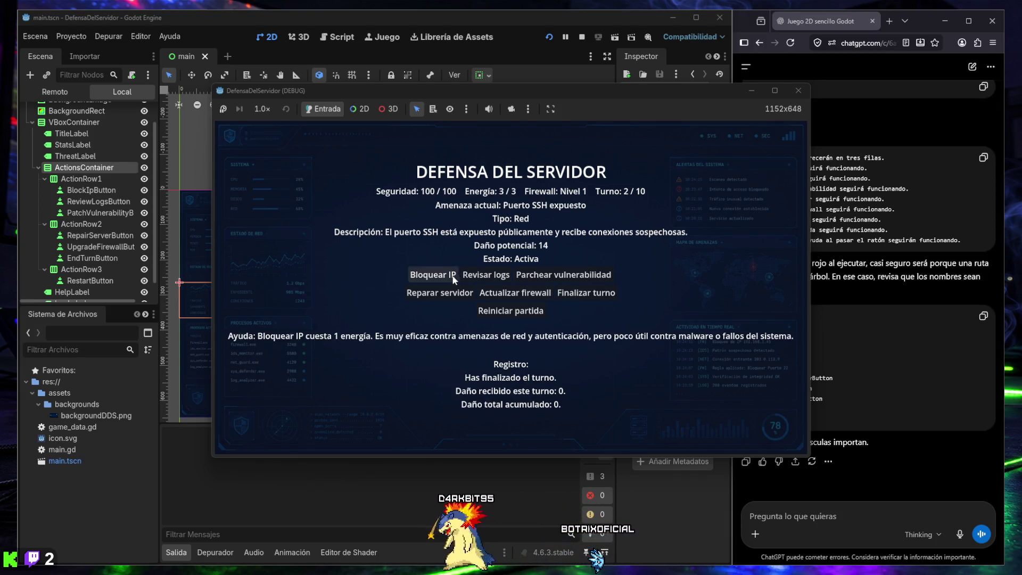
pyautogui.moveTo(483, 276)
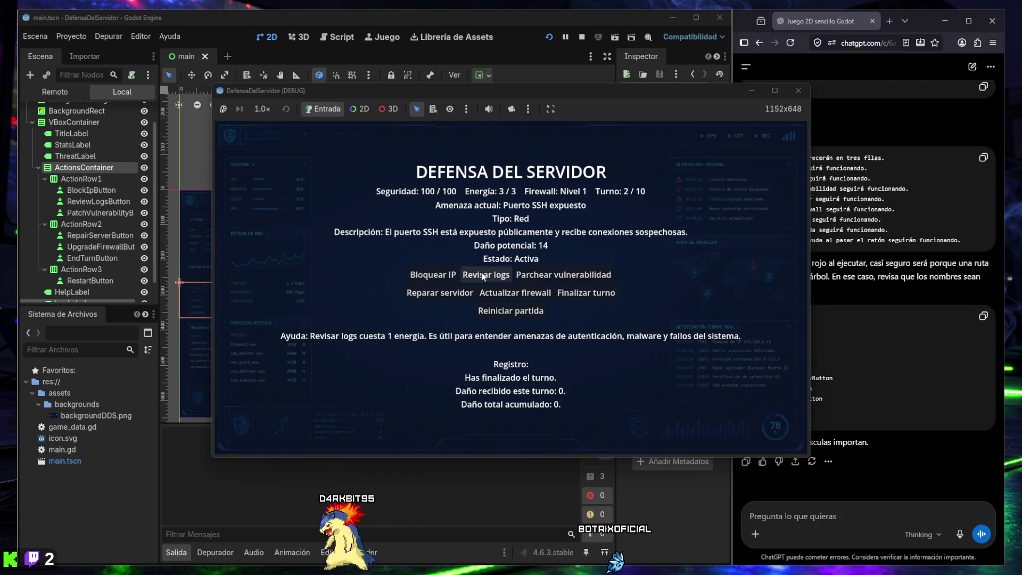
pyautogui.click(483, 276)
pyautogui.click(449, 276)
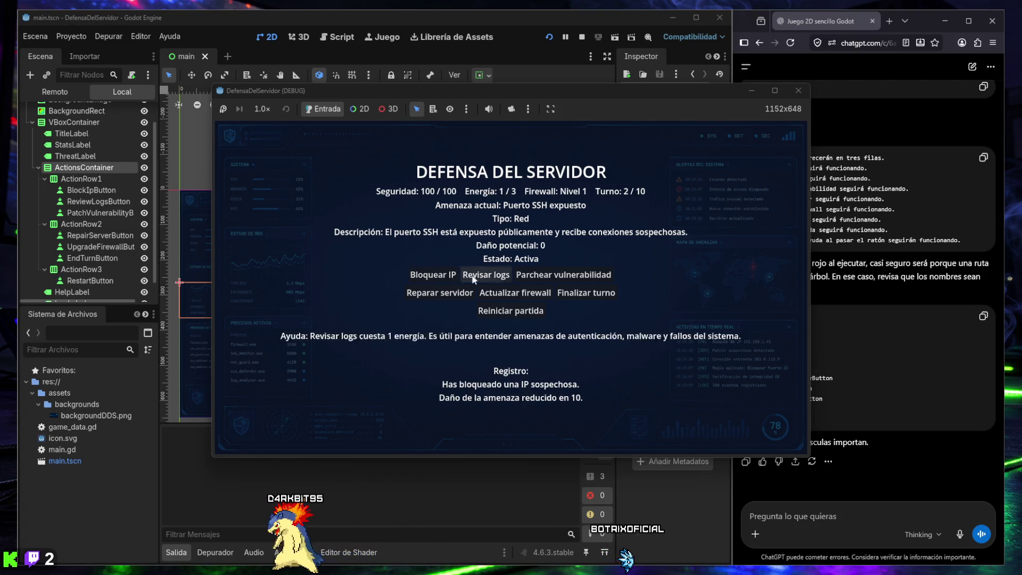
pyautogui.click(585, 293)
# - Test blocking, log review, Parchear and Reiniciar partida, then close the game window
pyautogui.click(442, 275)
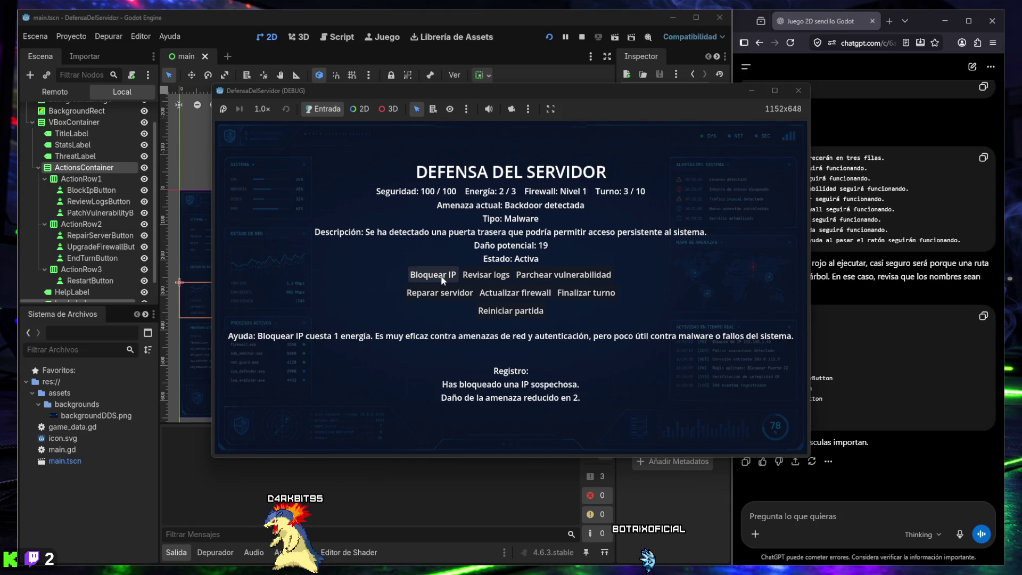
pyautogui.click(473, 273)
pyautogui.click(450, 276)
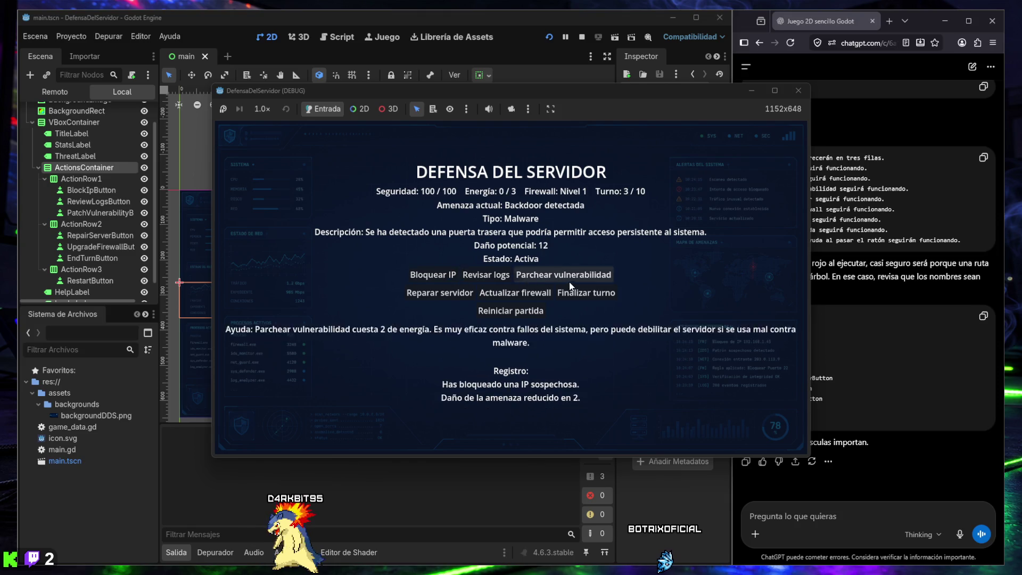
pyautogui.click(570, 278)
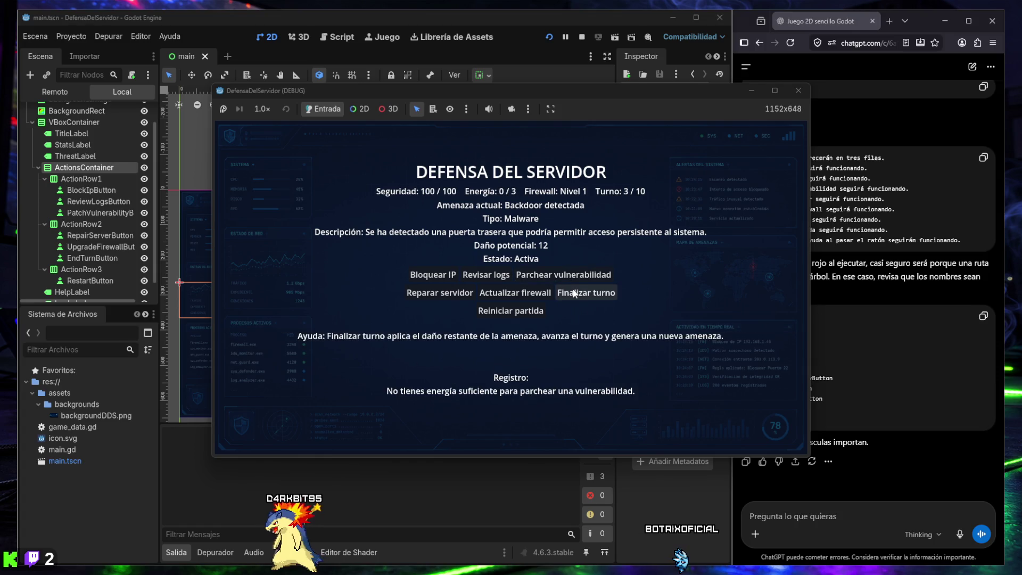
pyautogui.click(523, 313)
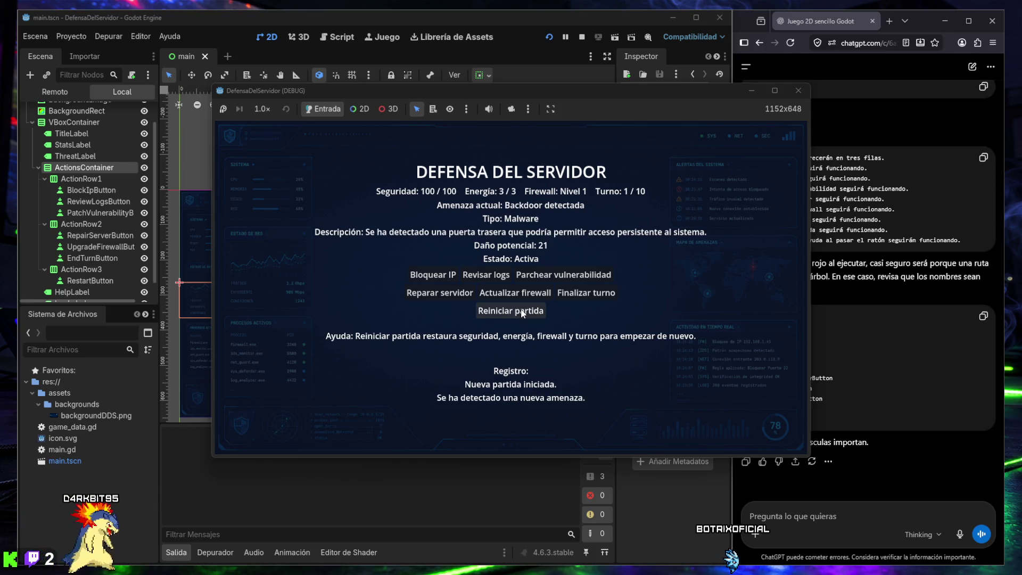
pyautogui.click(543, 279)
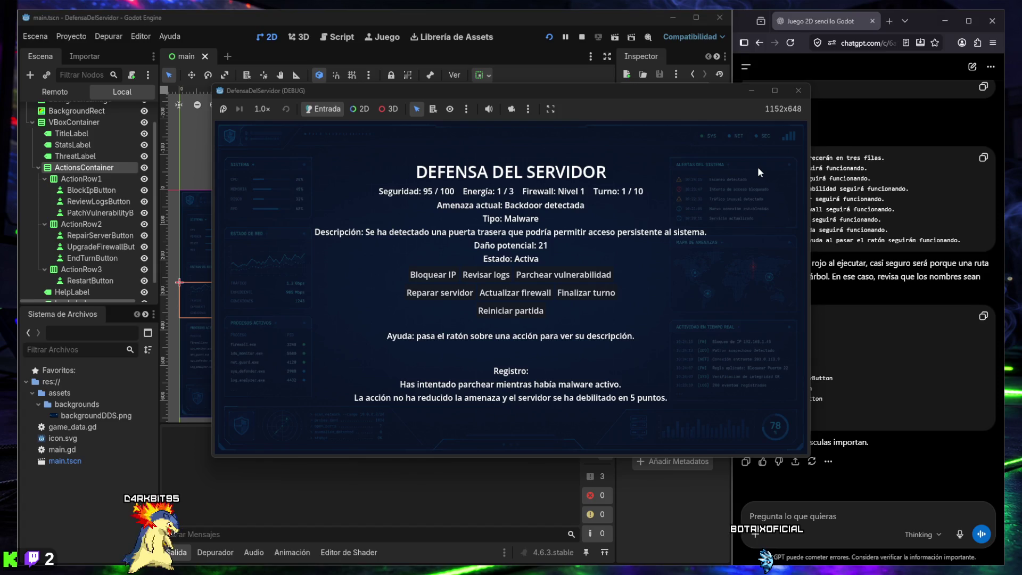
pyautogui.click(799, 91)
pyautogui.scroll(-3, 430, 264)
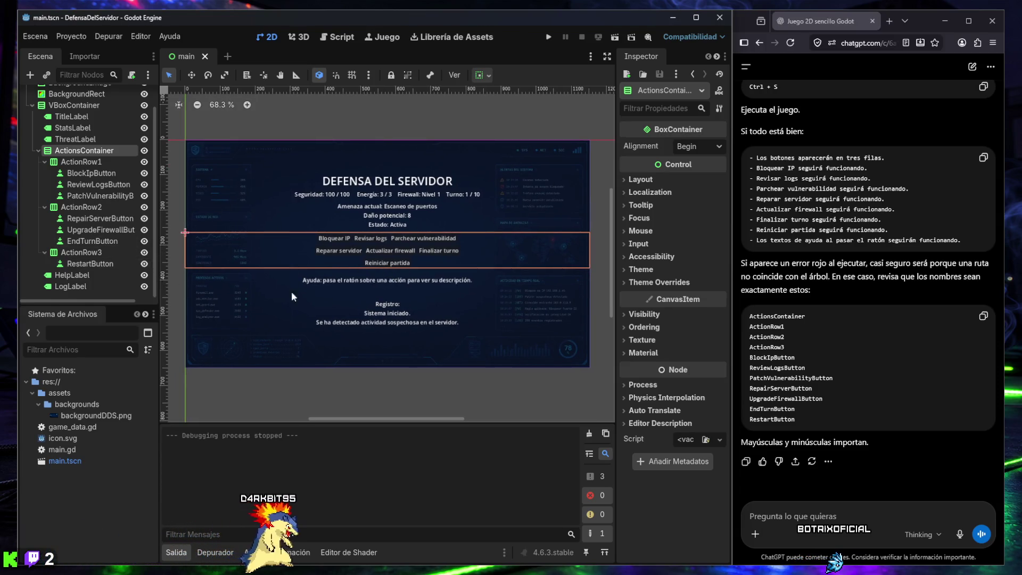
# - Review the three centered button rows in the 2D view, then focus the ChatGPT message box
pyautogui.click(334, 387)
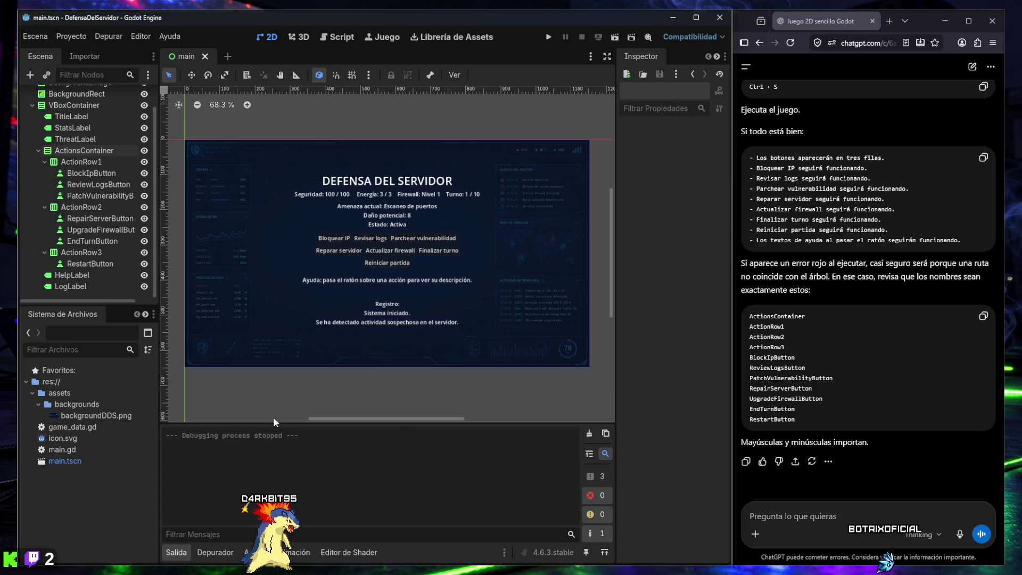
pyautogui.click(176, 551)
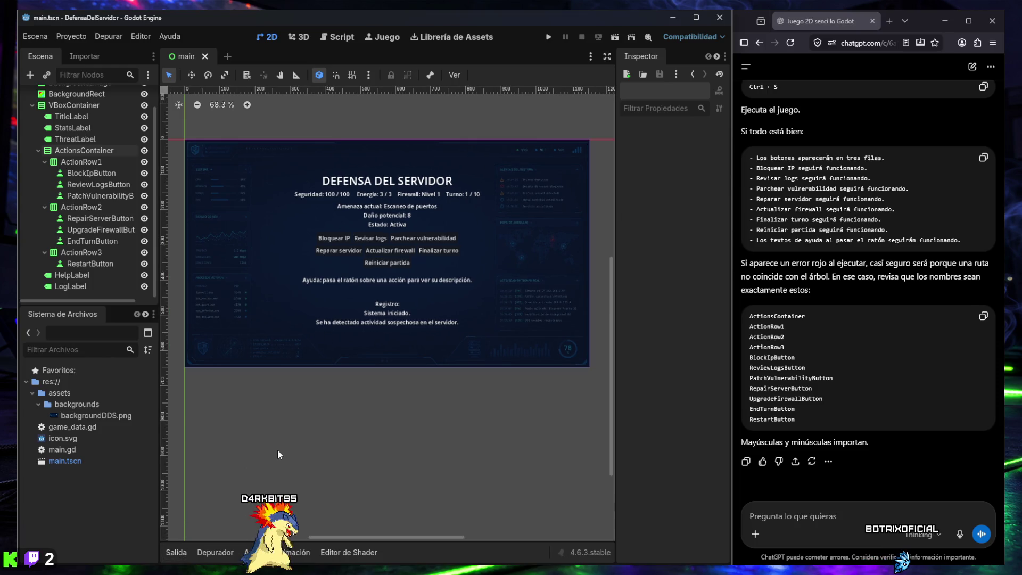
pyautogui.moveTo(384, 292); pyautogui.dragTo(387, 328)
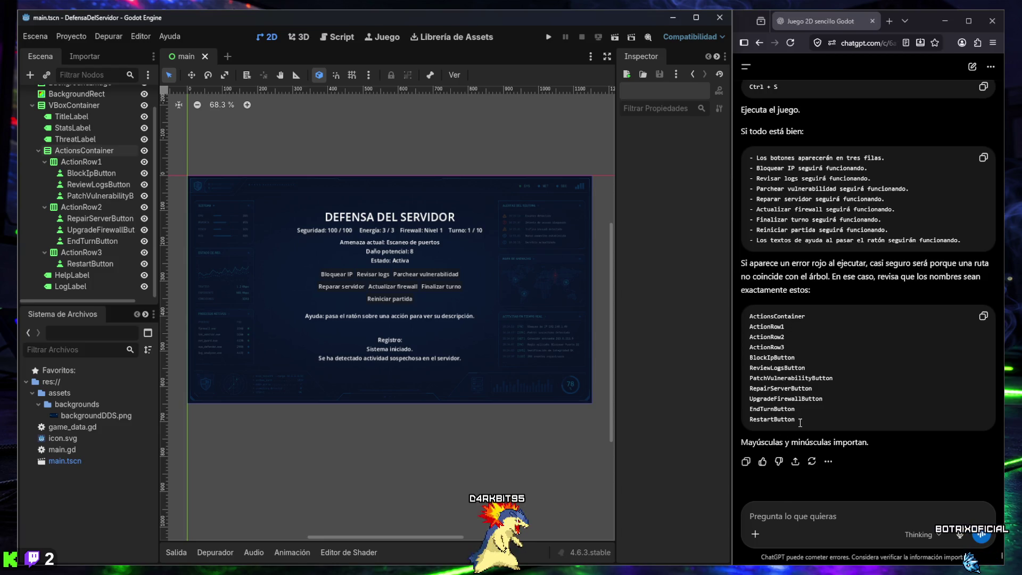
pyautogui.click(835, 520)
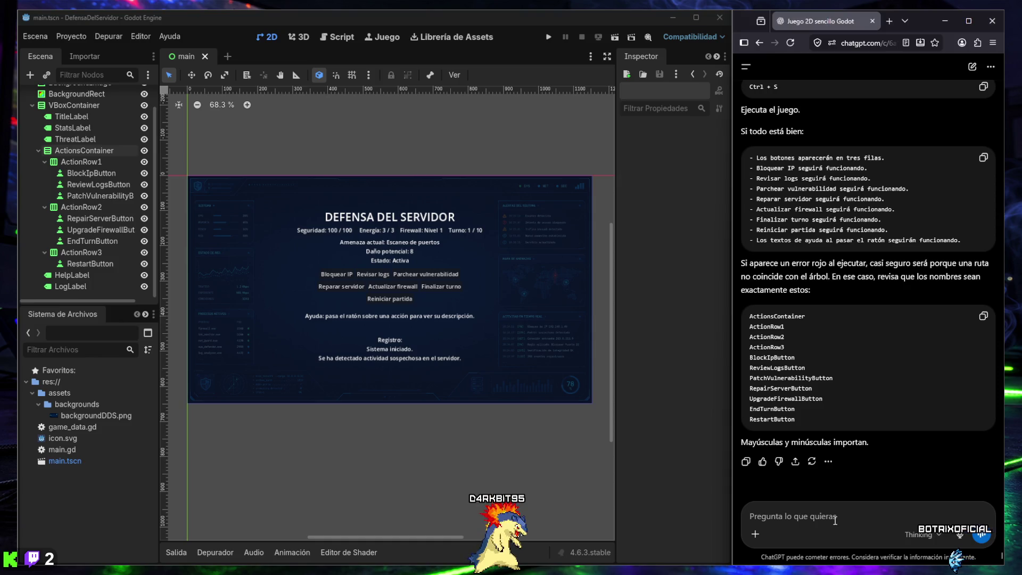
# - Tell ChatGPT it works and request a turn progress bar, main menu, settings and music
pyautogui.write('hecho, funciona perfe')
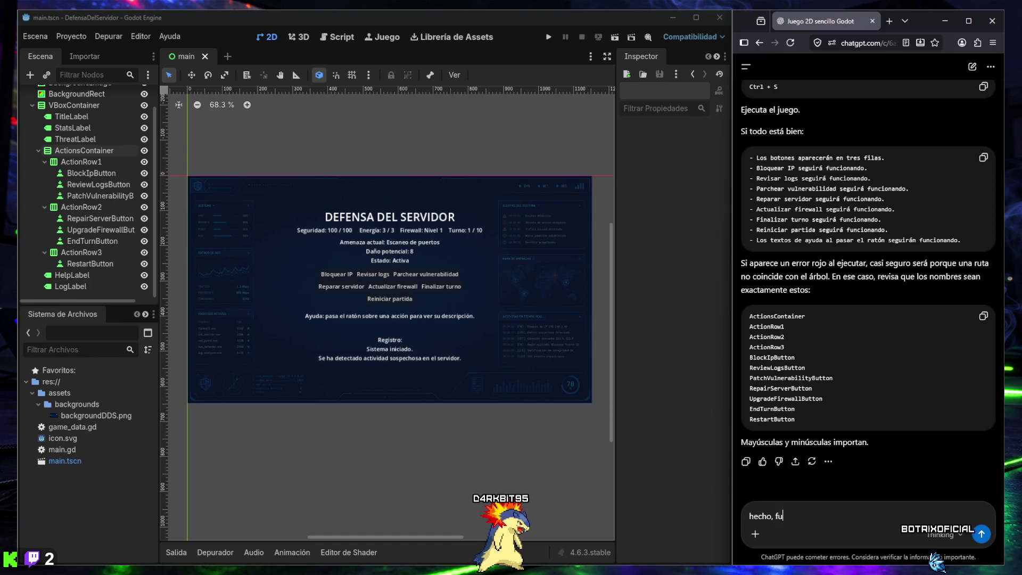
pyautogui.write('ctam')
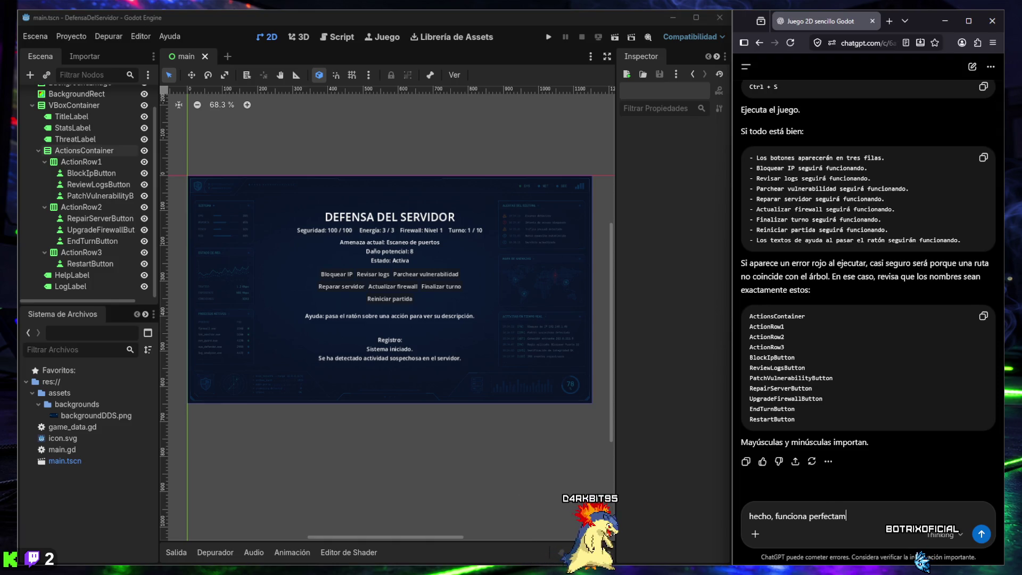
pyautogui.write('ente, ahora que cambios podemos ')
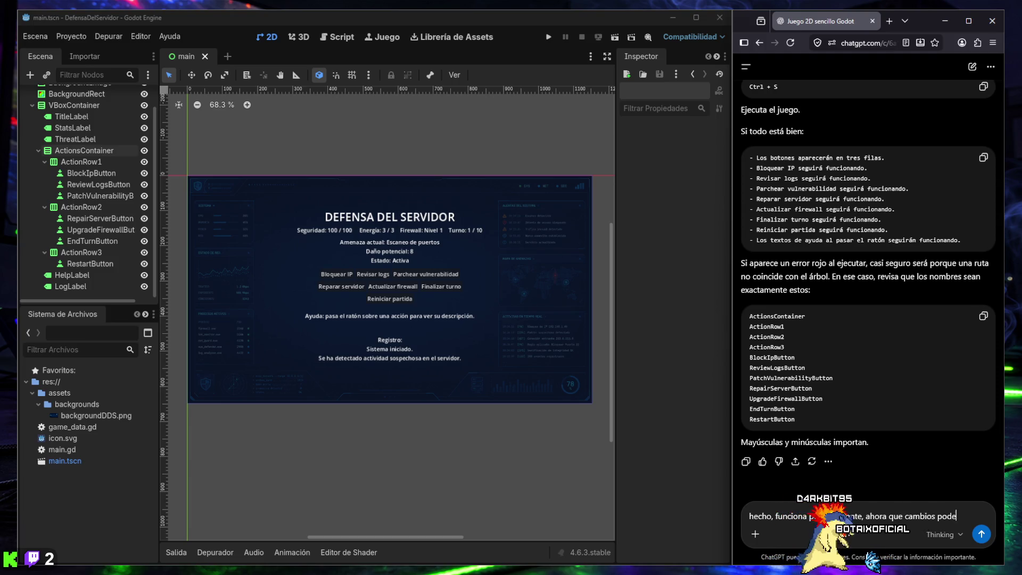
pyautogui.write('añadir al juego?')
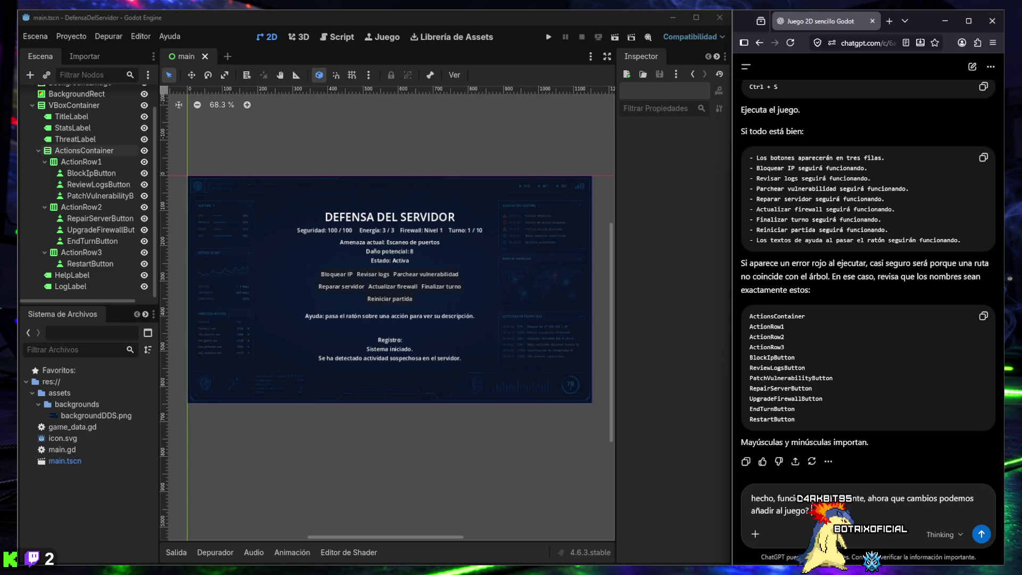
pyautogui.write('Creo que ya es')
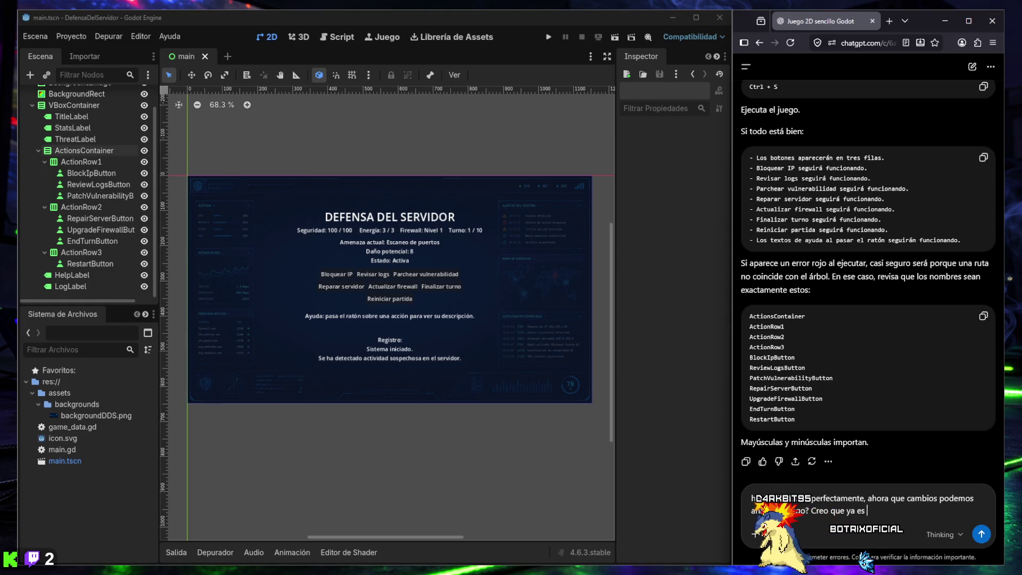
pyautogui.write(' bastante dificil y hay')
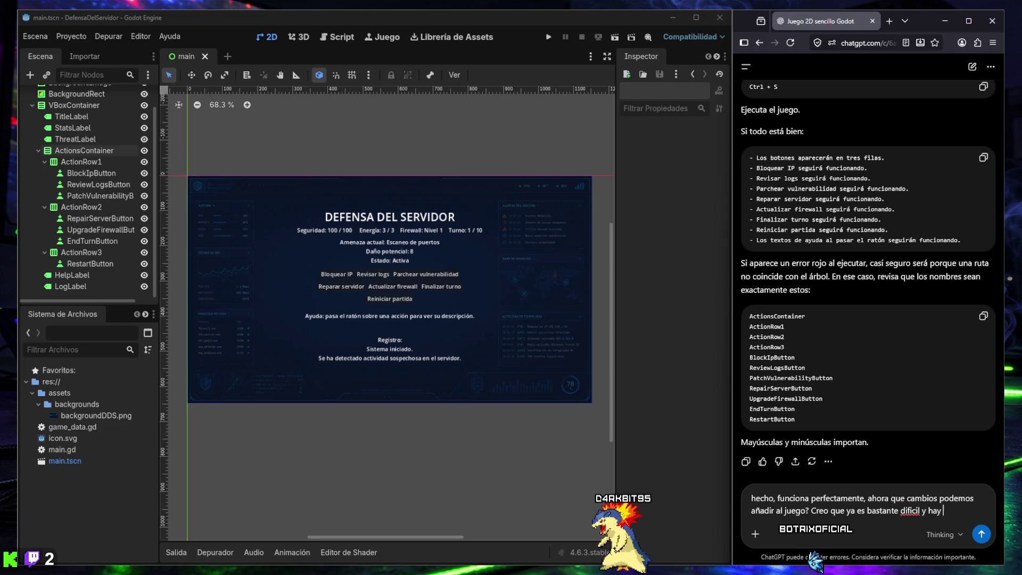
pyautogui.write('stante, si lo complicamos m')
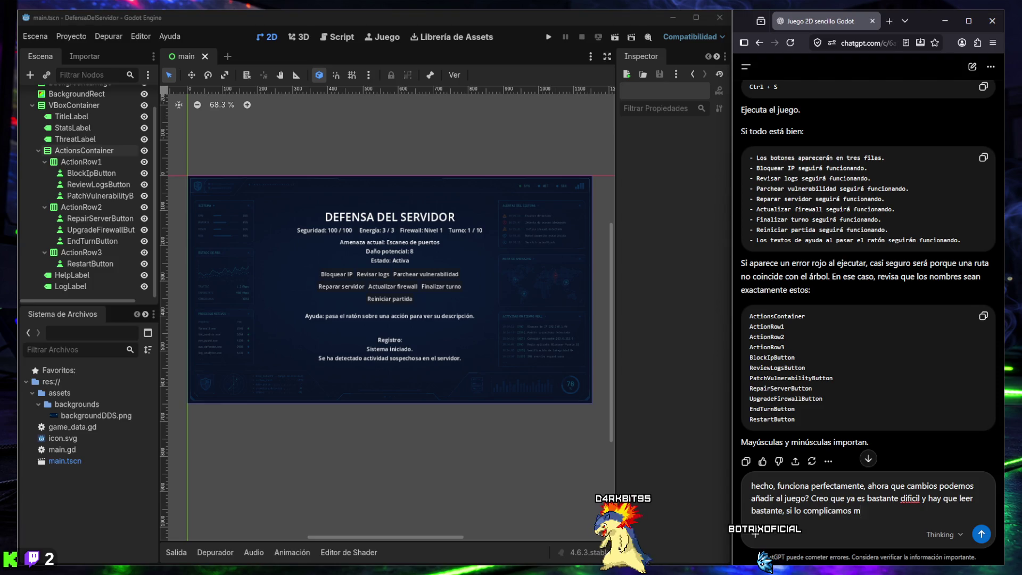
pyautogui.write('as quizas ser')
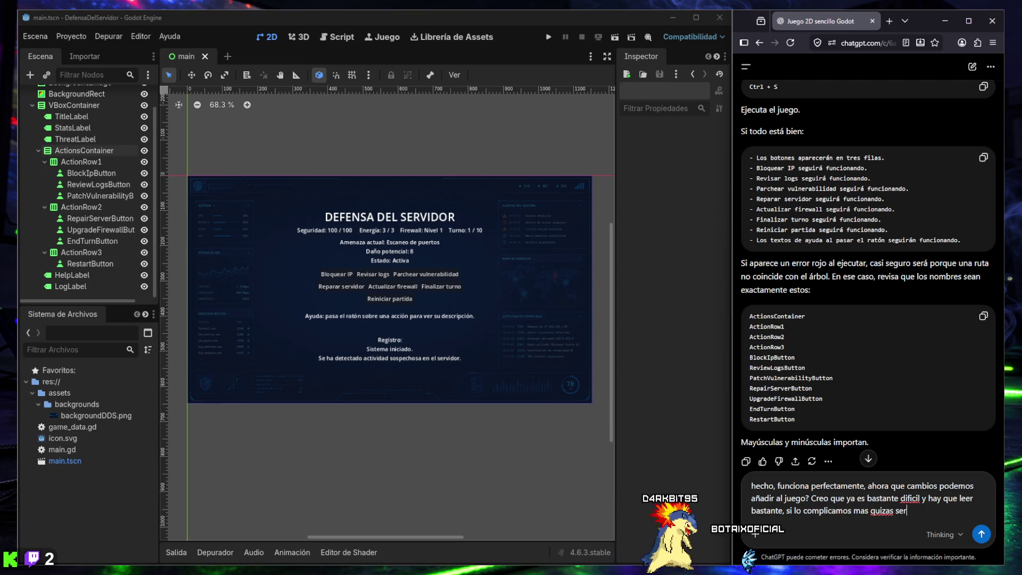
pyautogui.write('á demasia')
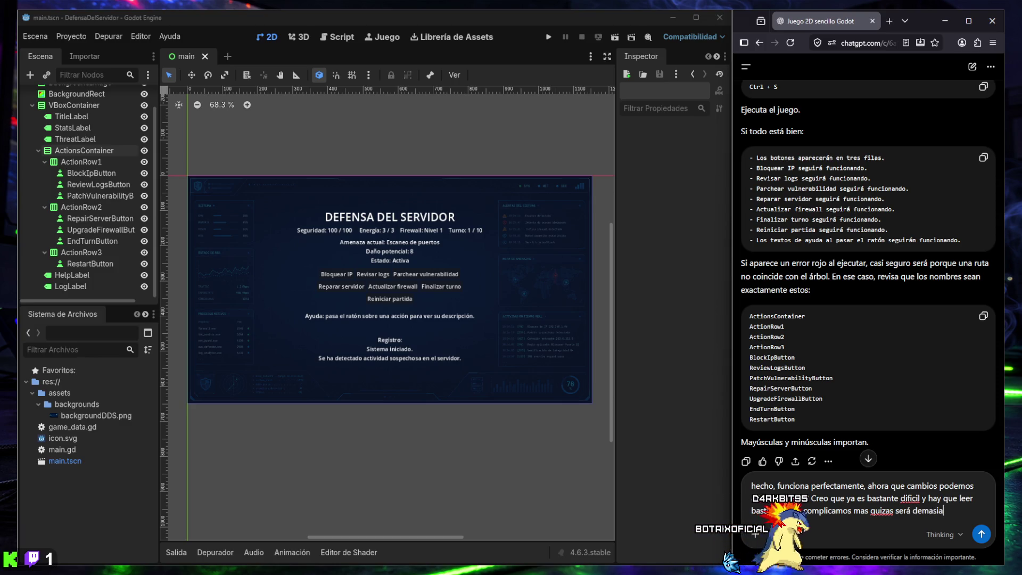
pyautogui.write('do dificil in')
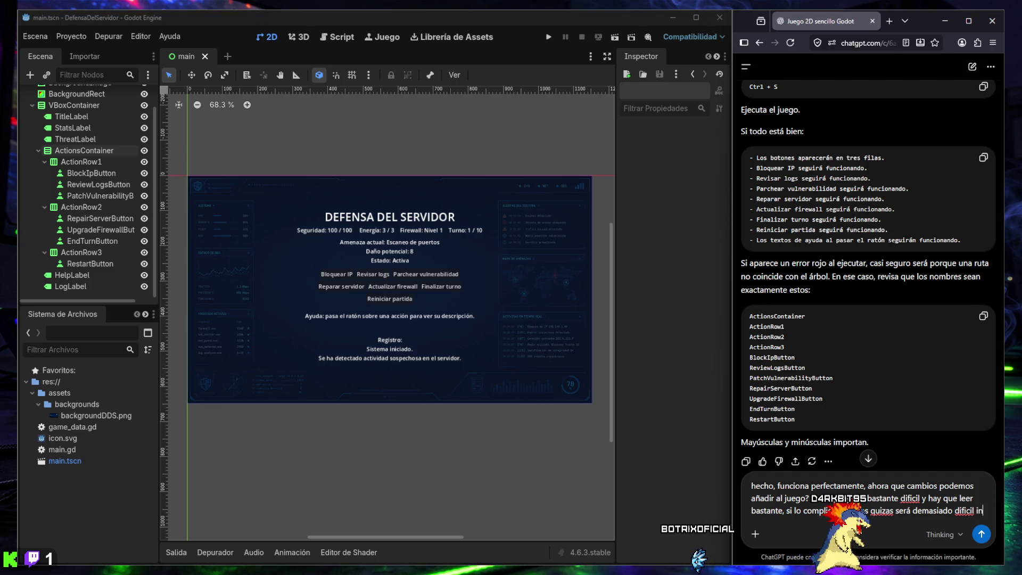
pyautogui.write('cluso de entende')
pyautogui.write('r c')
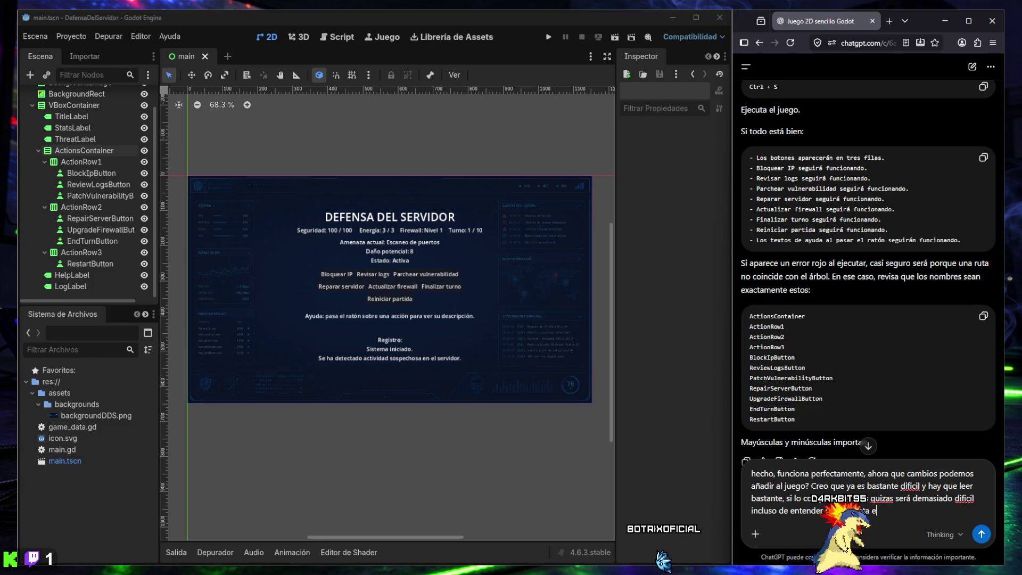
pyautogui.write(', ')
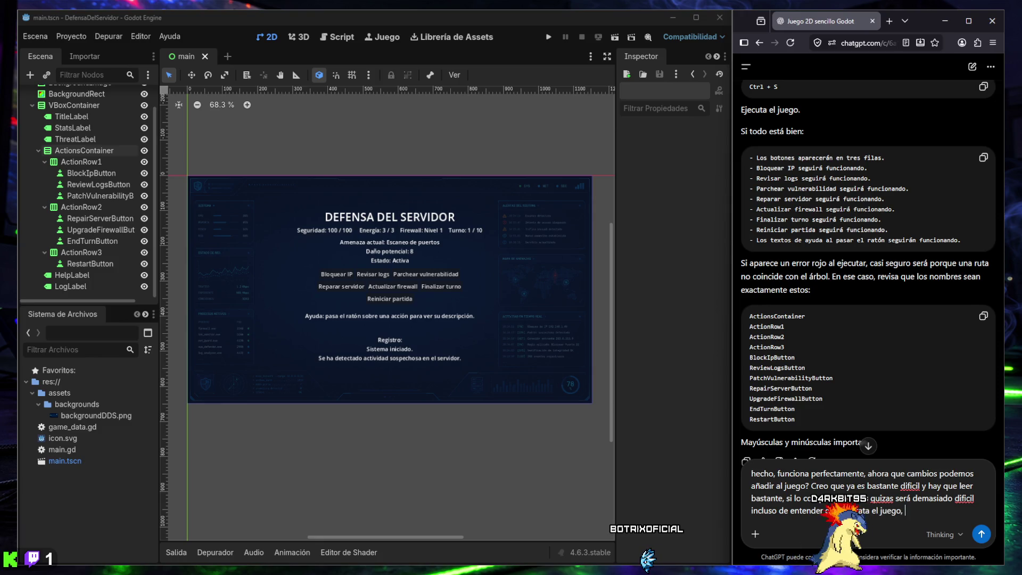
pyautogui.write('asi que ahora cre')
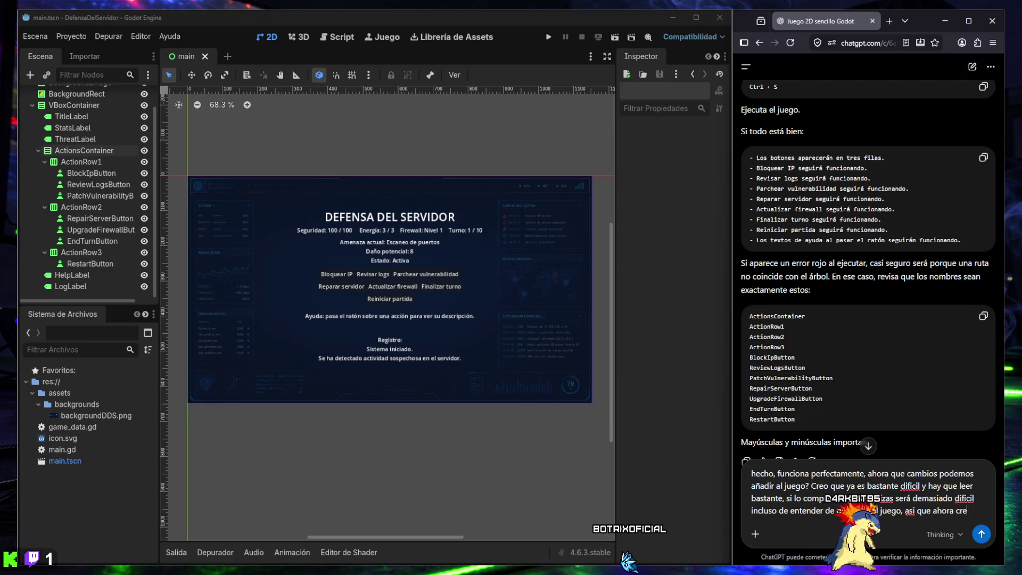
pyautogui.write('o que me centrar')
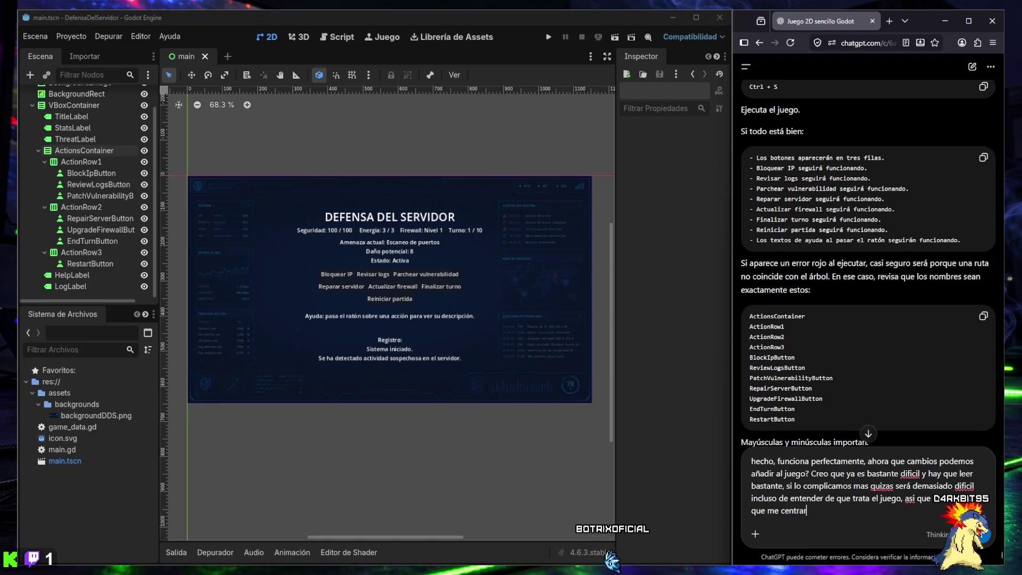
pyautogui.write('ia en la visualiza')
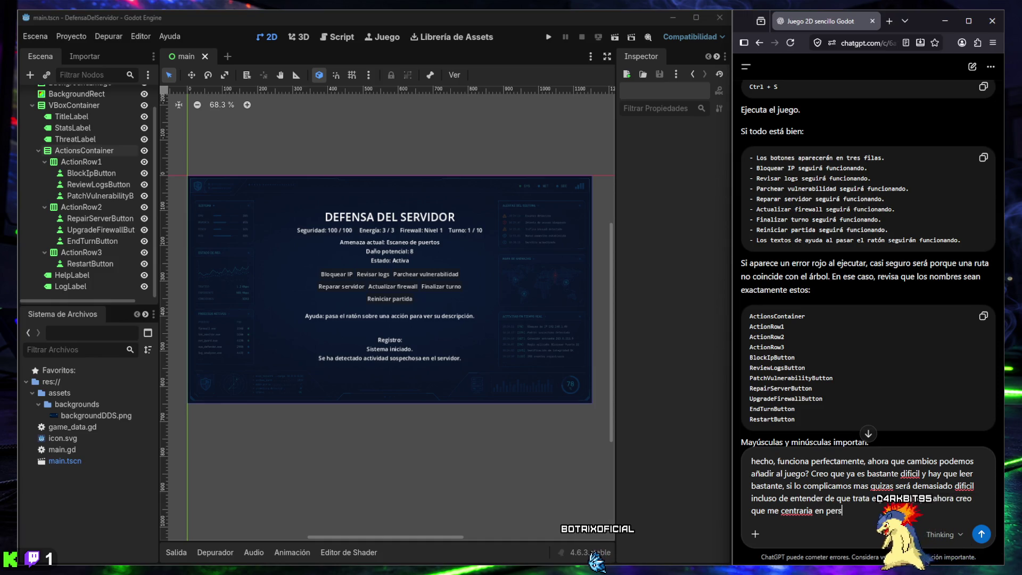
pyautogui.write('r')
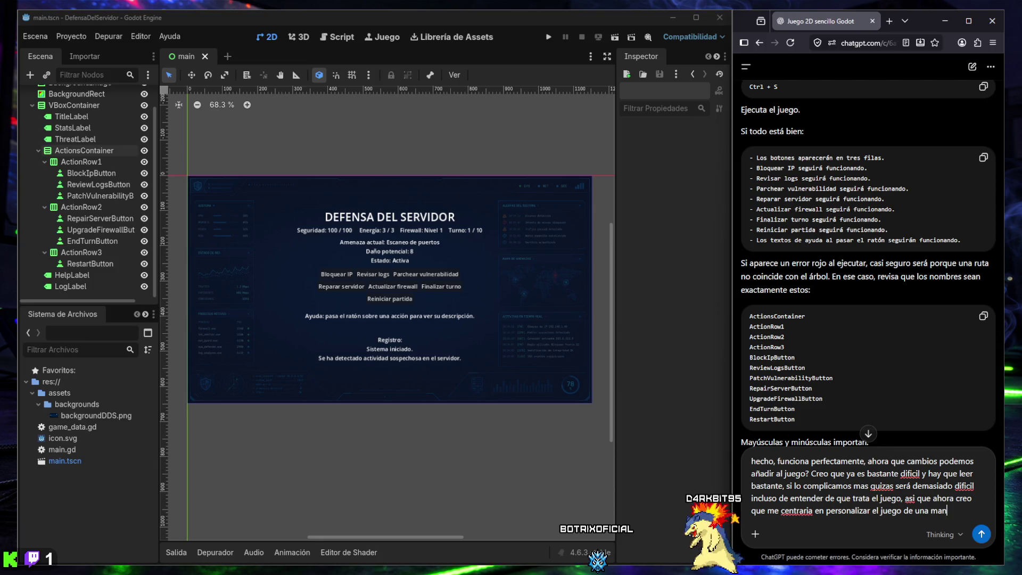
pyautogui.write('mas')
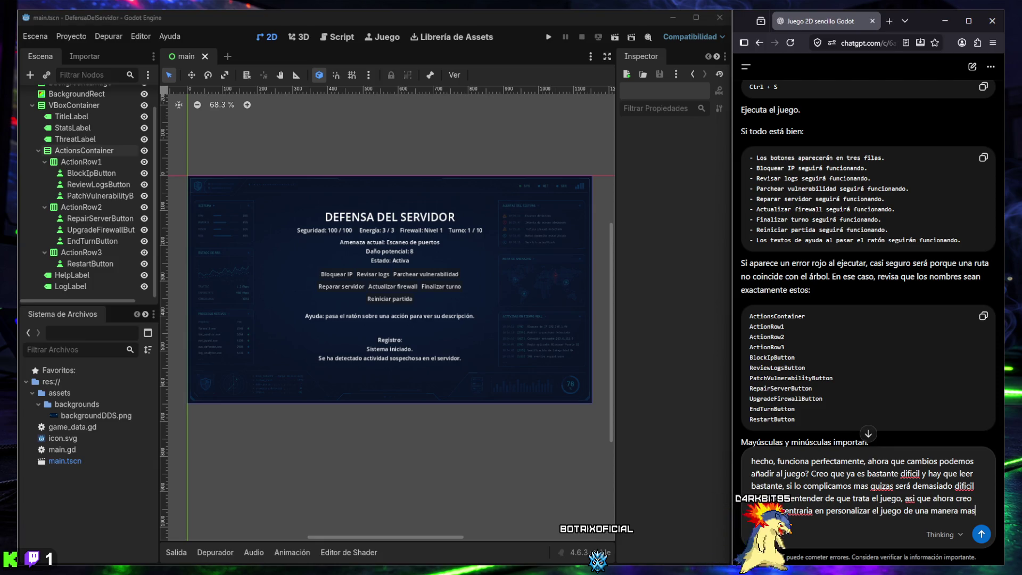
pyautogui.write(' visual')
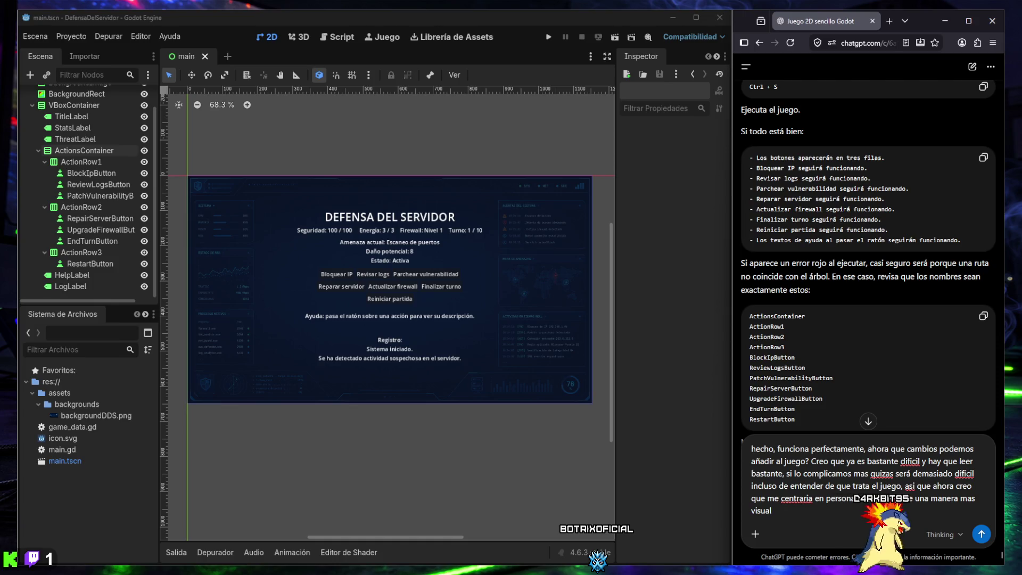
pyautogui.write(',')
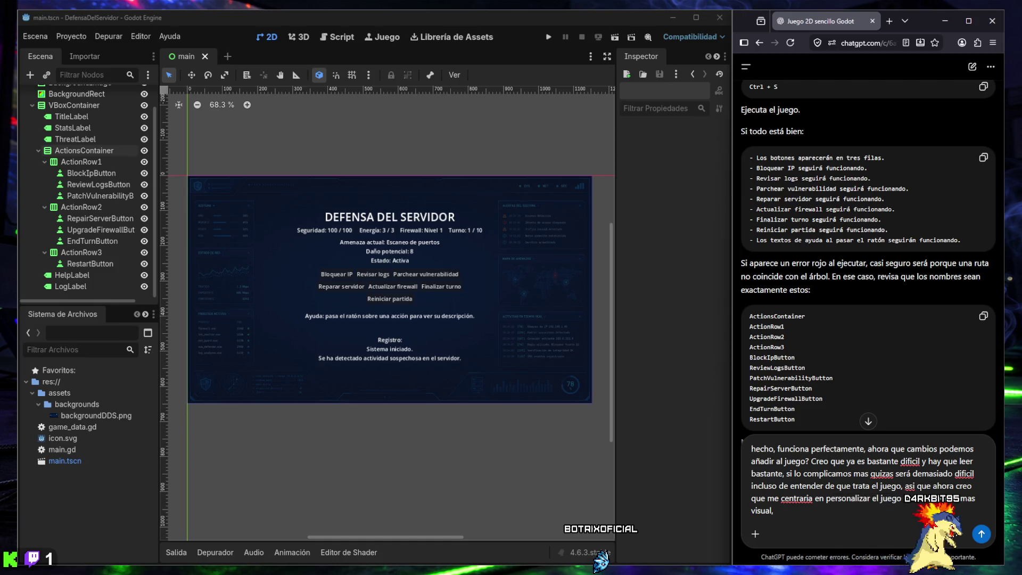
pyautogui.write(' una cosa que ')
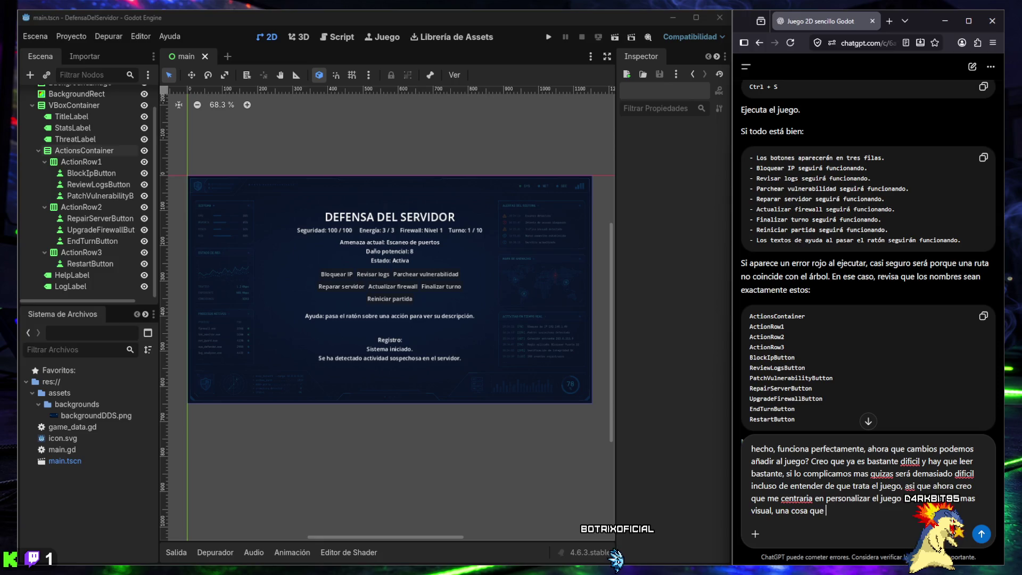
pyautogui.write('quiero hacer es')
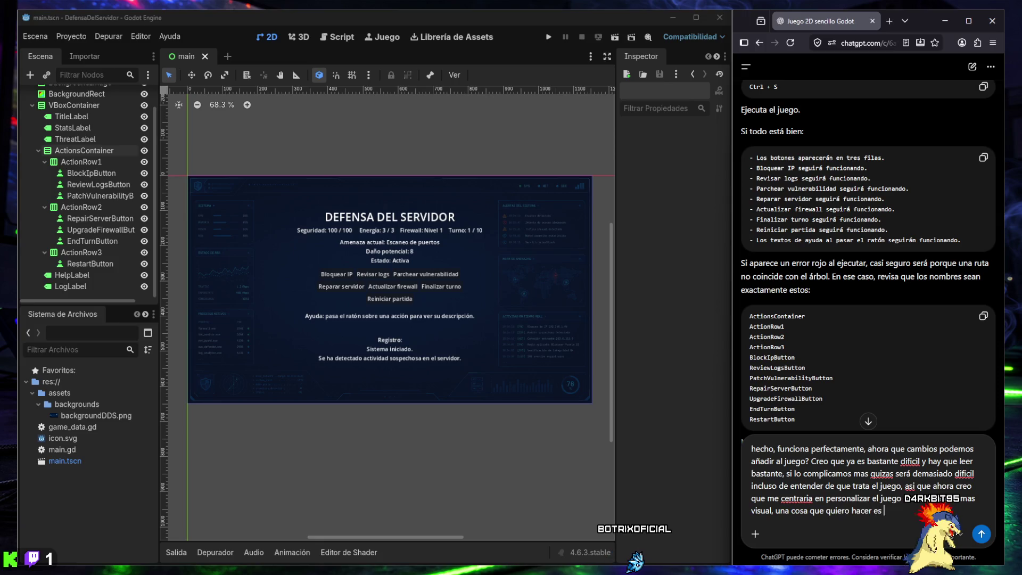
pyautogui.write(' añadirle una barr')
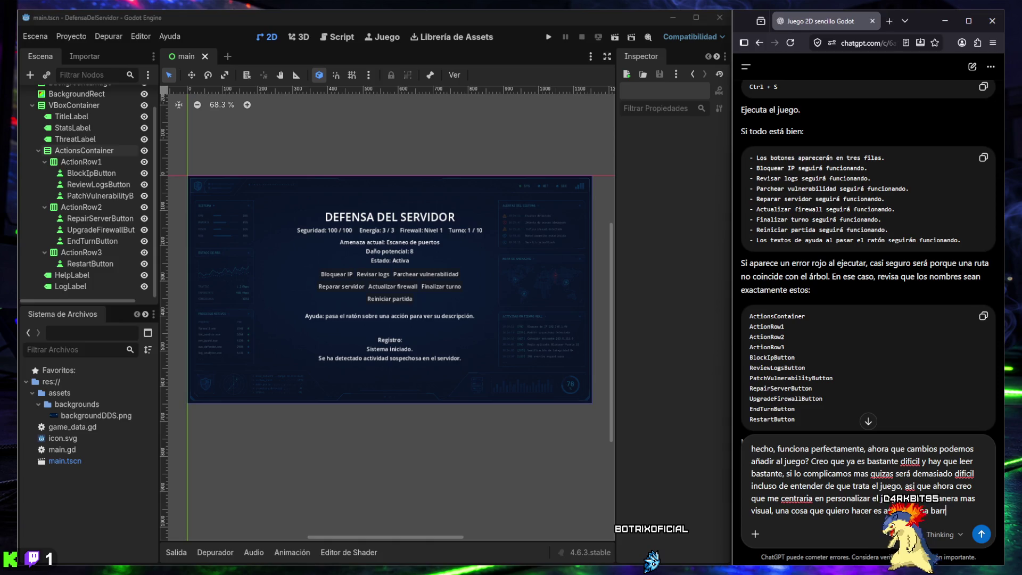
pyautogui.write('a de progreso ')
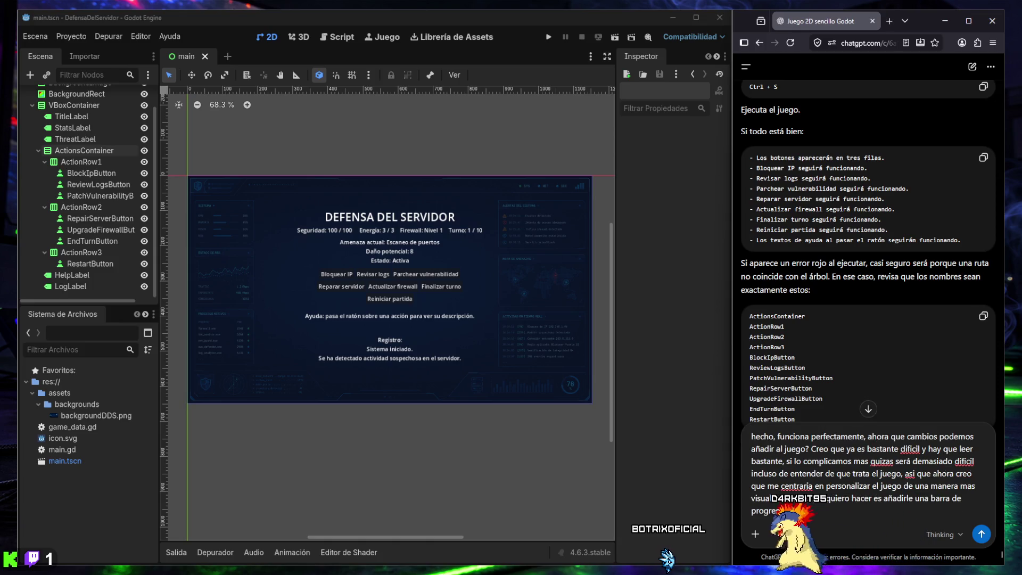
pyautogui.write('pa')
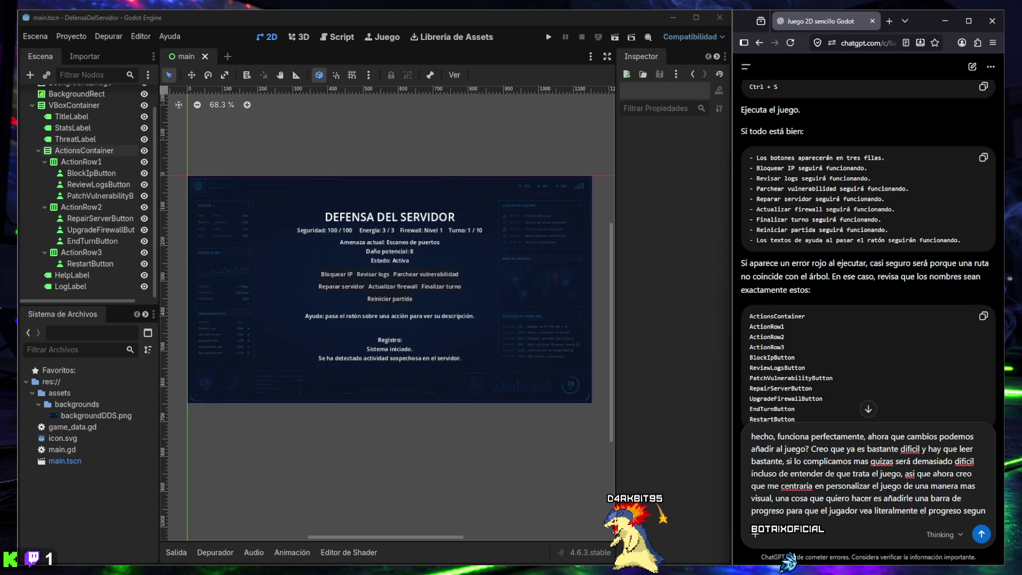
pyautogui.write('lo')
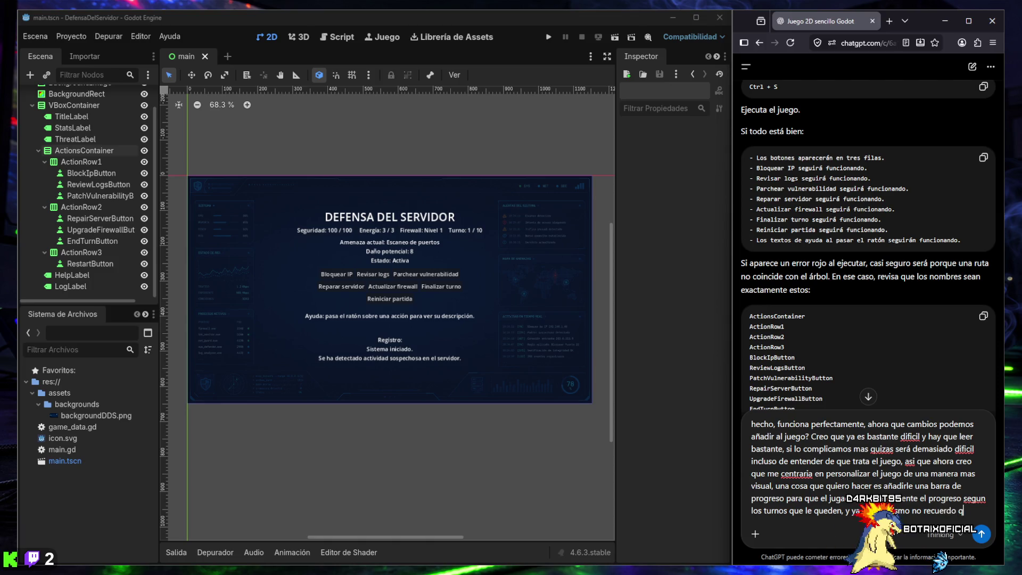
pyautogui.write('s cosas seria')
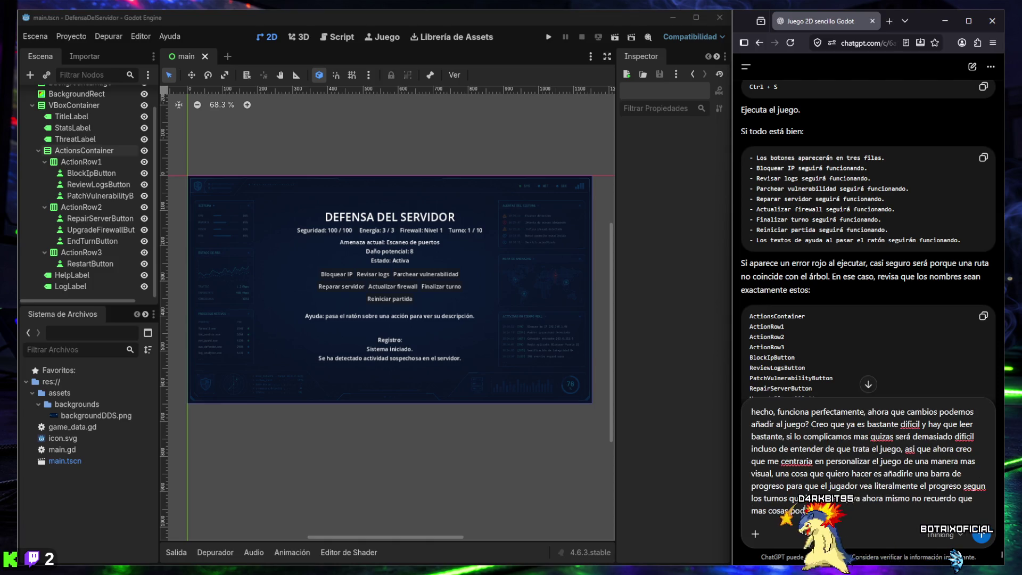
pyautogui.write('mos añadir')
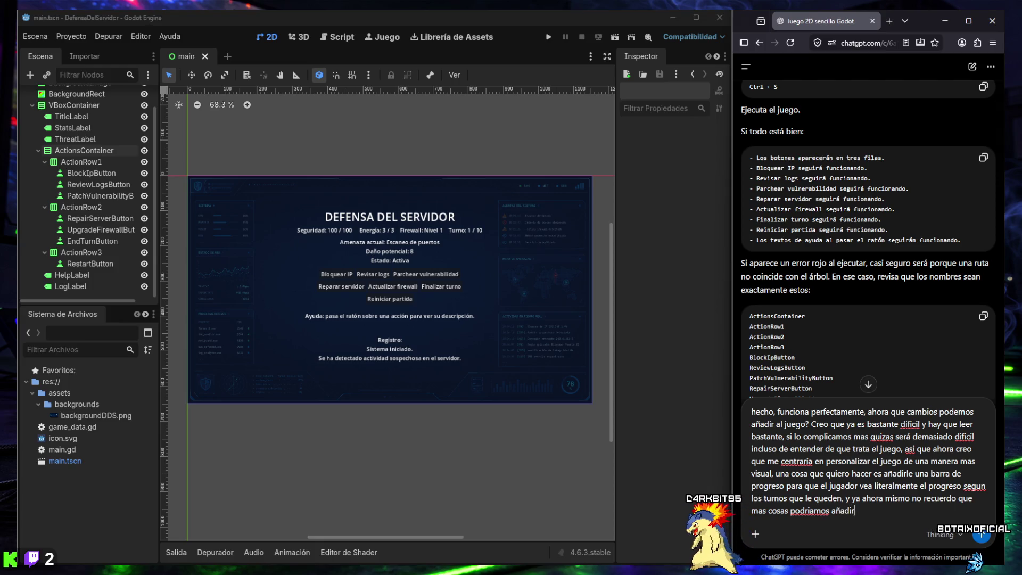
pyautogui.write(' a parte de')
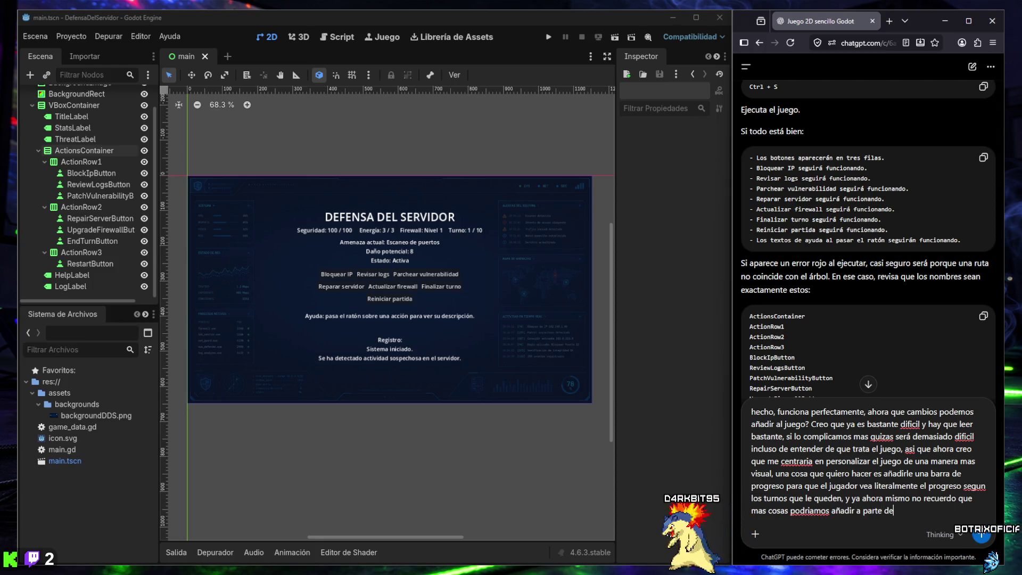
pyautogui.write('l menu de opci')
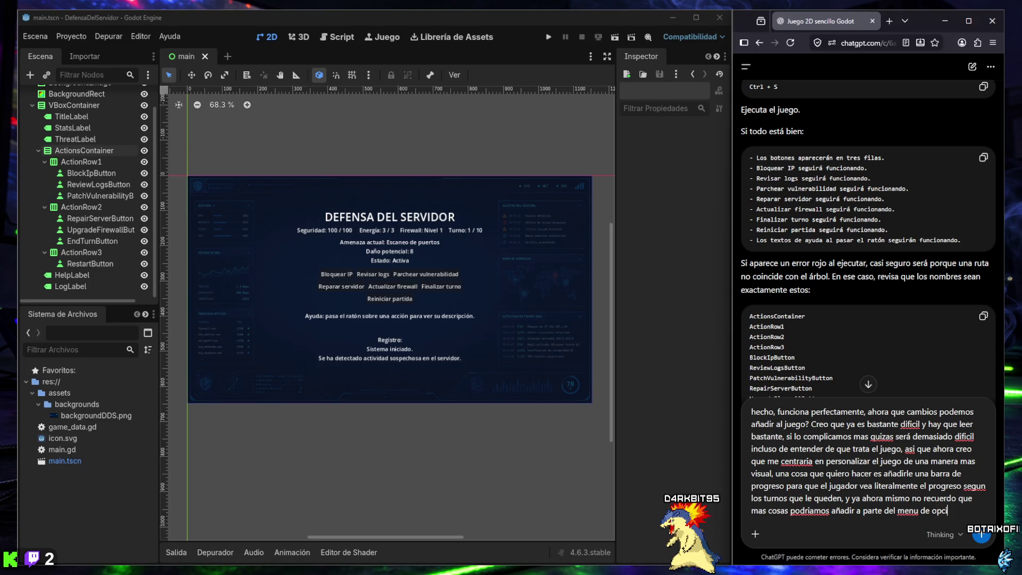
pyautogui.write('ones, una pantalla principal, los ajustes, la musica,')
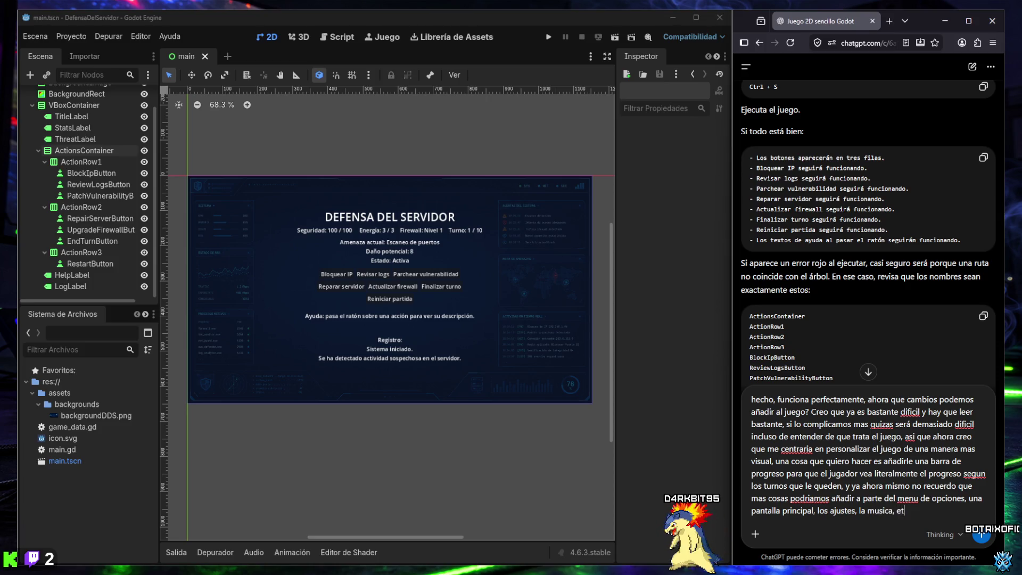
pyautogui.write('etc')
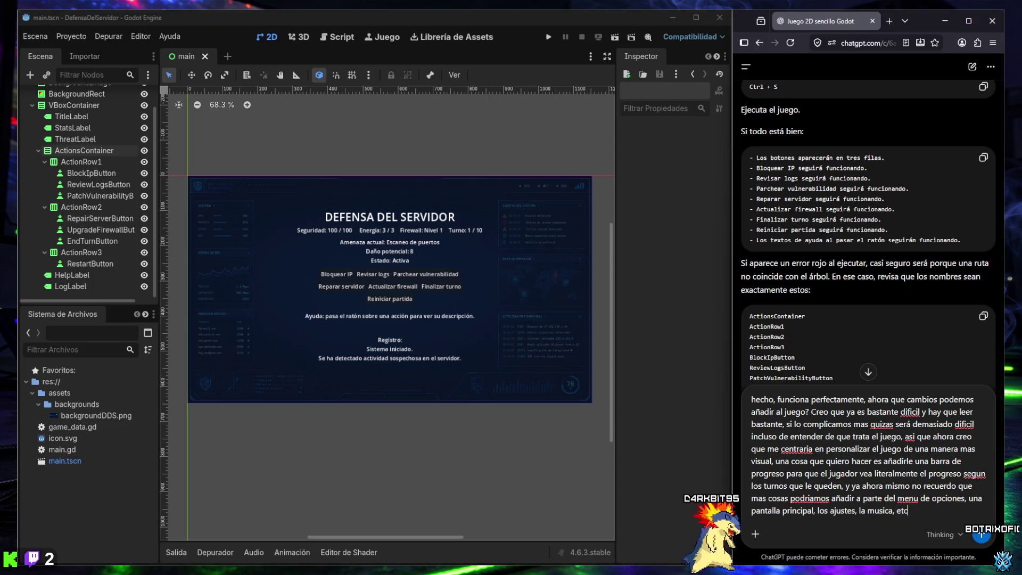
pyautogui.press('Return')
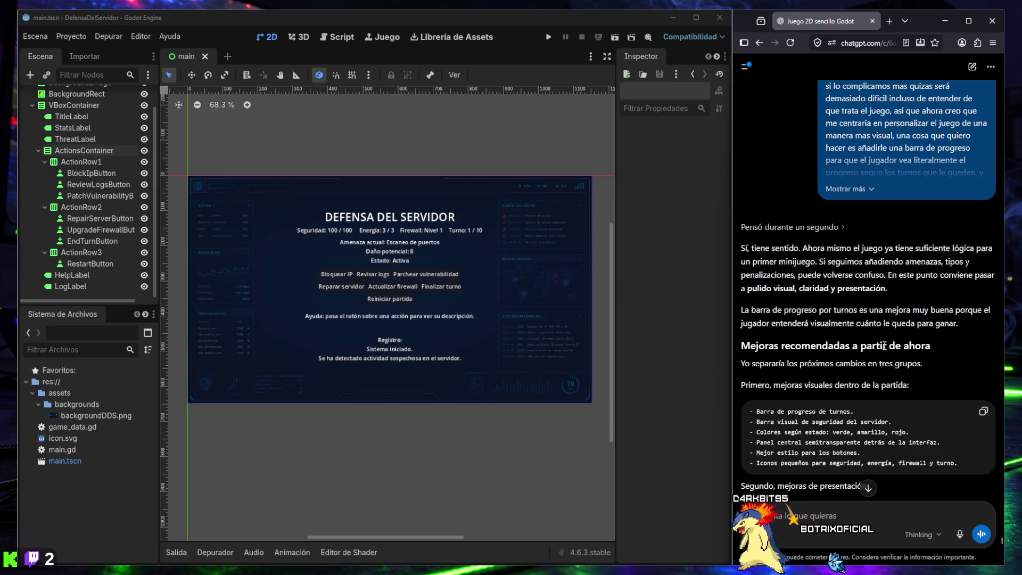
# - Read ChatGPT's suggestions from button styling and status icons down to main, victory/defeat screens and audio ideas
pyautogui.scroll(-3, 887, 367)
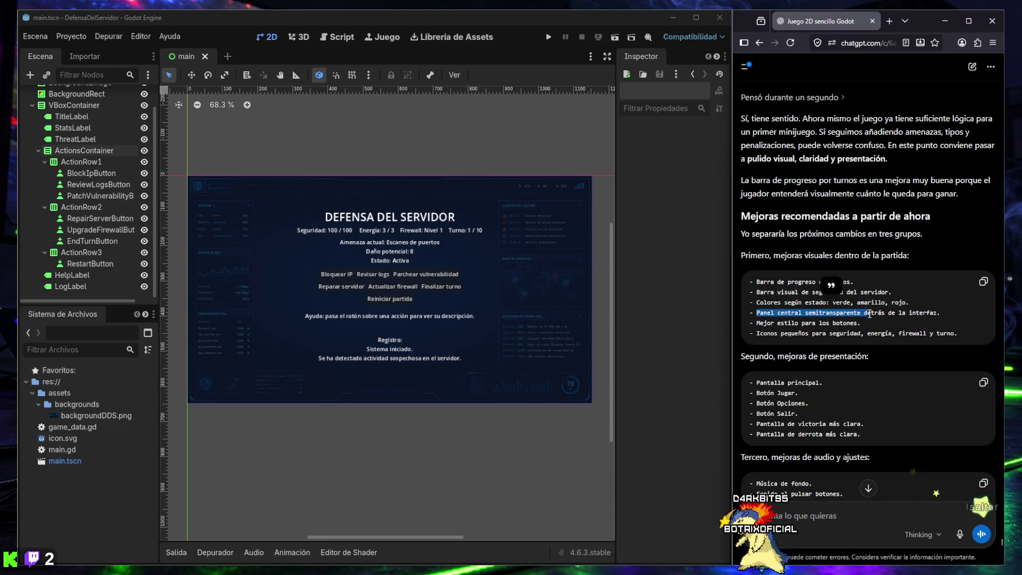
pyautogui.moveTo(879, 322); pyautogui.dragTo(754, 323)
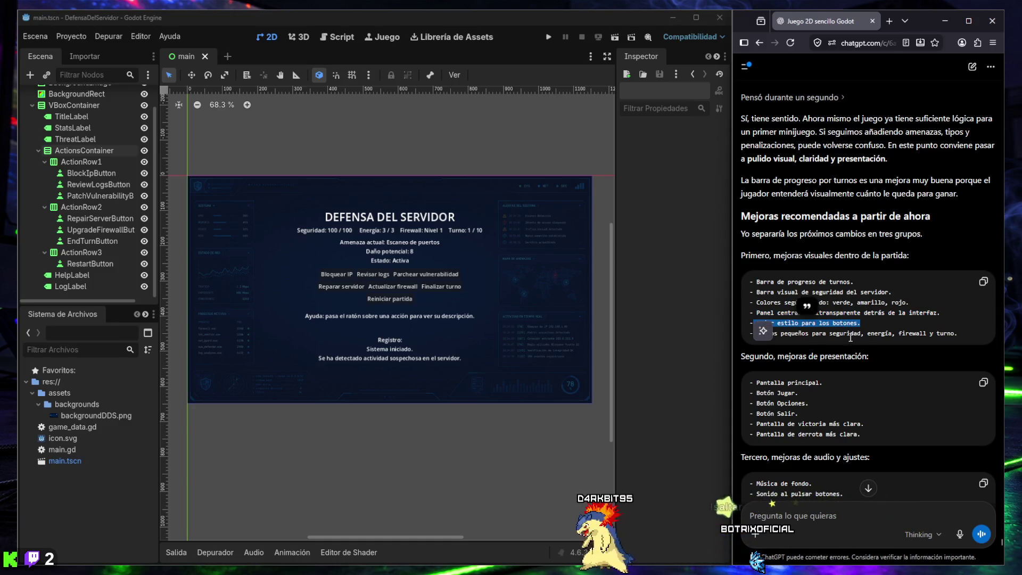
pyautogui.moveTo(957, 333); pyautogui.dragTo(755, 336)
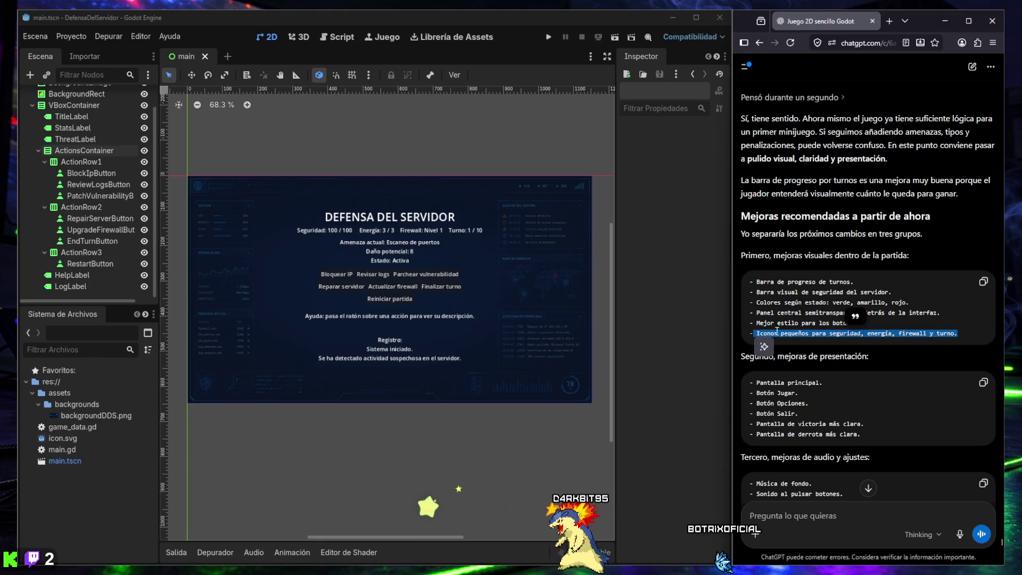
pyautogui.click(813, 333)
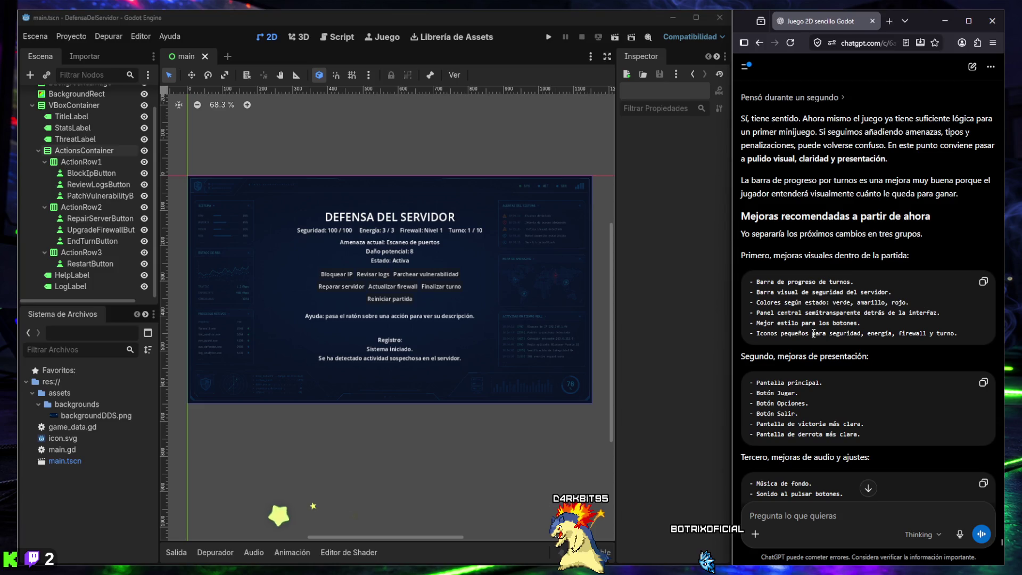
pyautogui.scroll(-2, 813, 333)
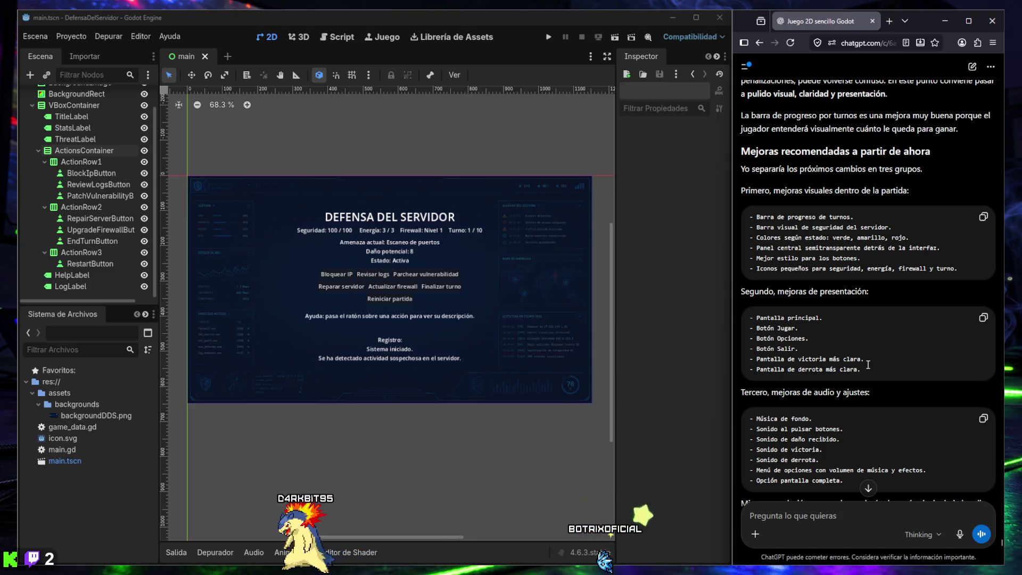
pyautogui.scroll(-3, 867, 365)
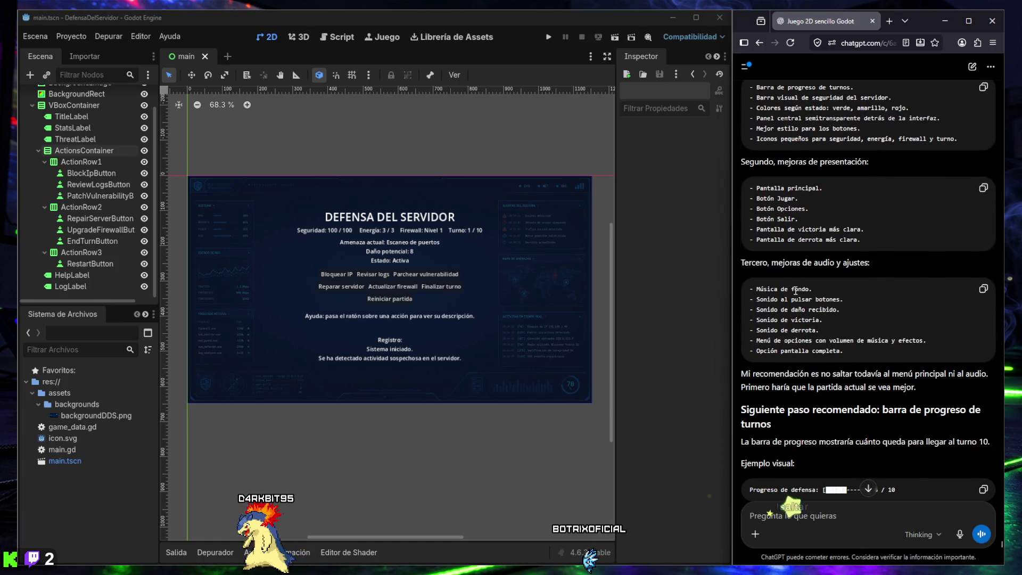
# - Scroll ChatGPT to the TurnProgressBar-below-StatsLabel tree and enlarge Godot's Scene dock to show every node
pyautogui.scroll(-2, 792, 298)
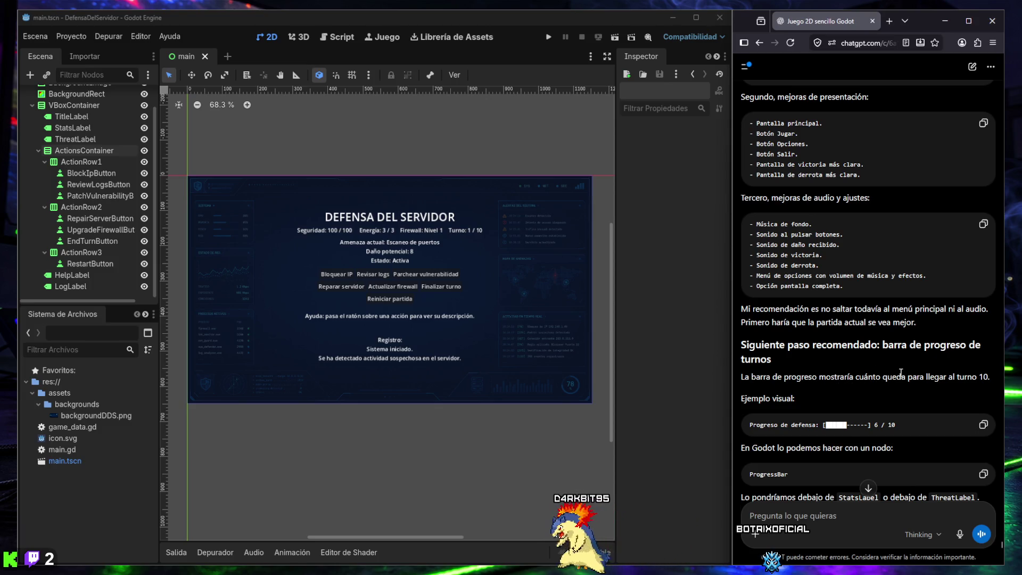
pyautogui.scroll(-3, 900, 372)
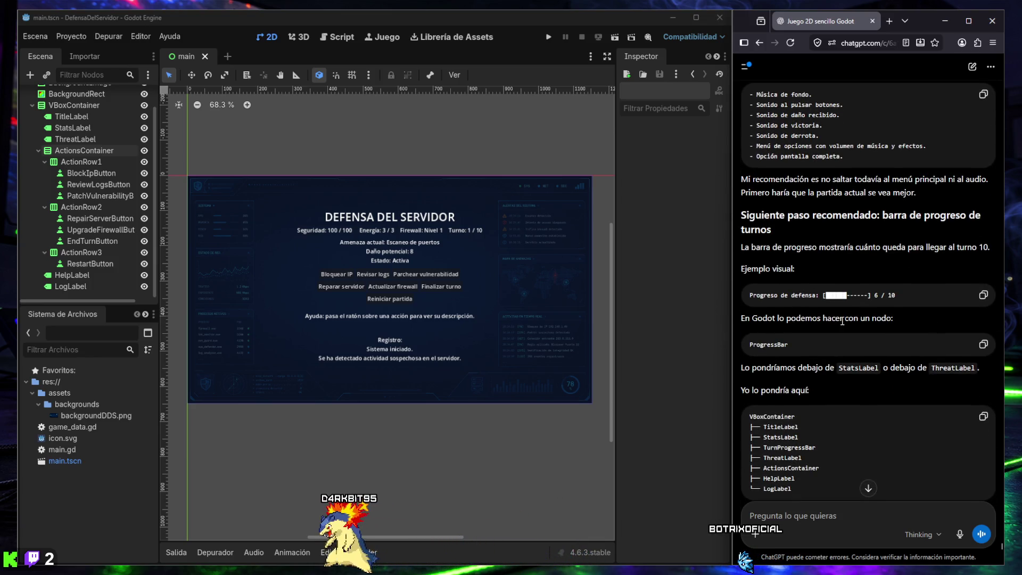
pyautogui.scroll(-2, 821, 338)
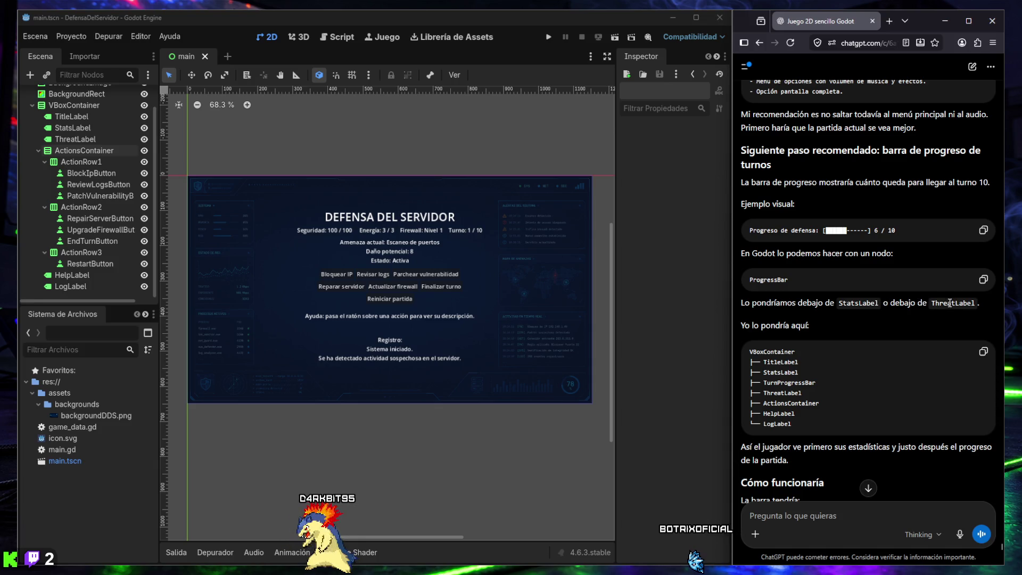
pyautogui.moveTo(105, 303); pyautogui.dragTo(105, 339)
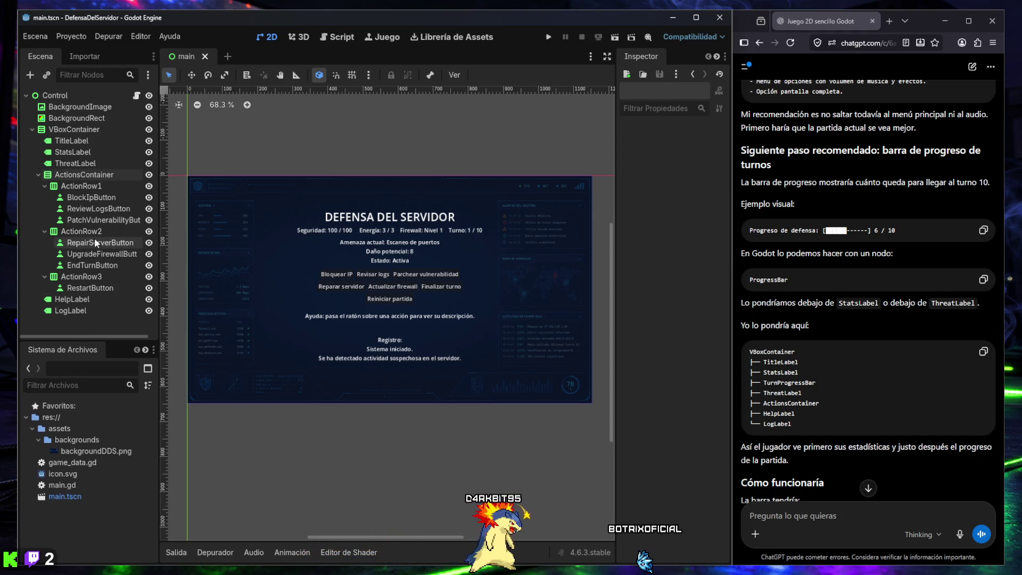
# - Inspect the StatsLabel and ThreatLabel nodes in the Scene dock, ending on StatsLabel
pyautogui.click(81, 154)
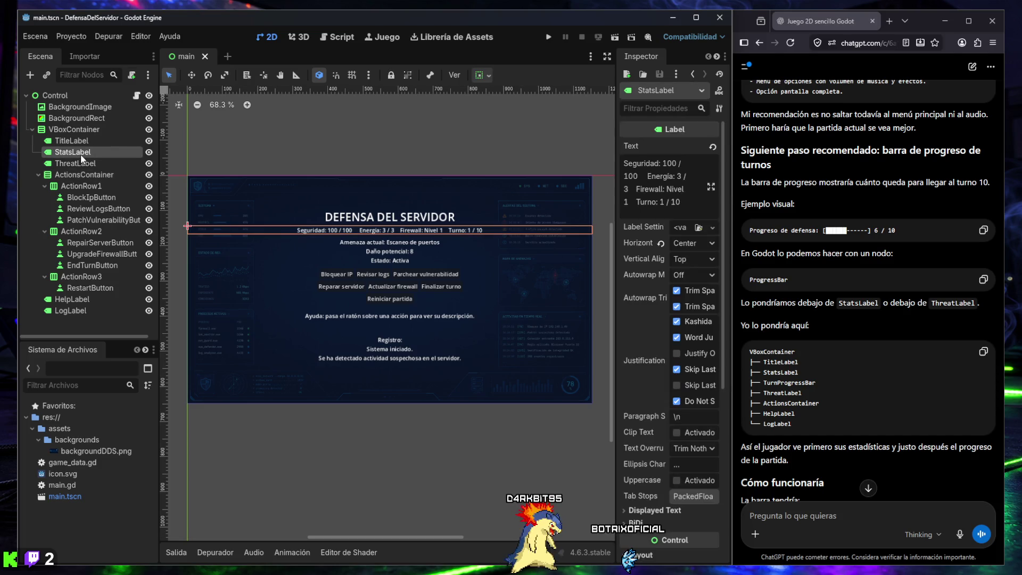
pyautogui.click(79, 163)
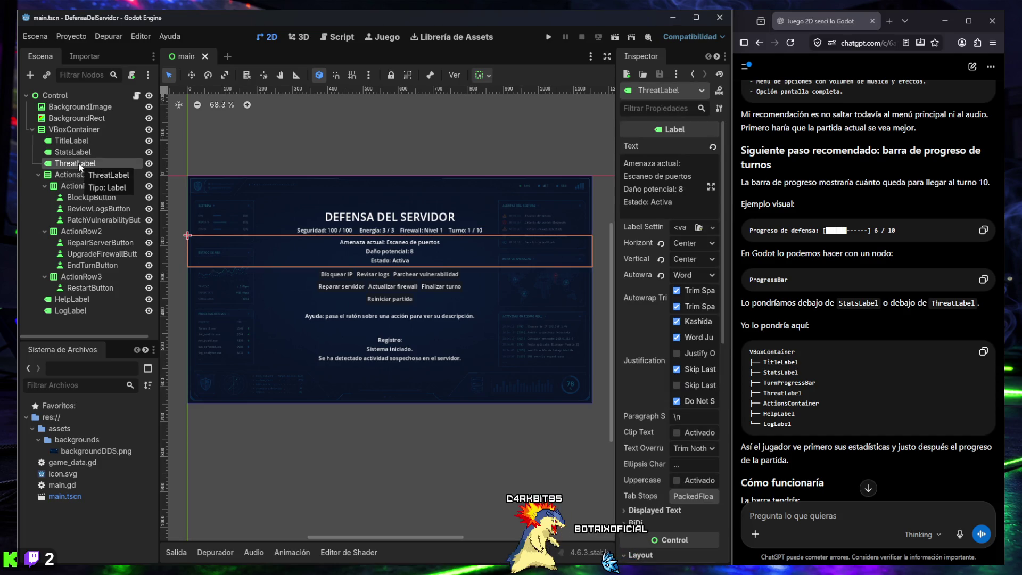
pyautogui.click(82, 153)
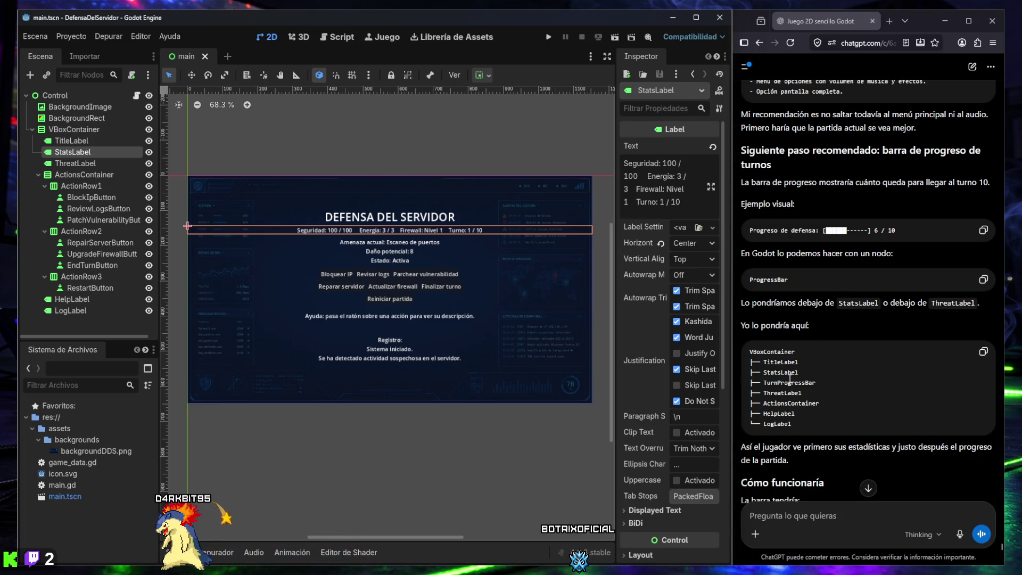
# - Scroll ChatGPT's answer down to its 'Añadir TurnProgressBar' plan driven by current_turn
pyautogui.scroll(-2, 790, 380)
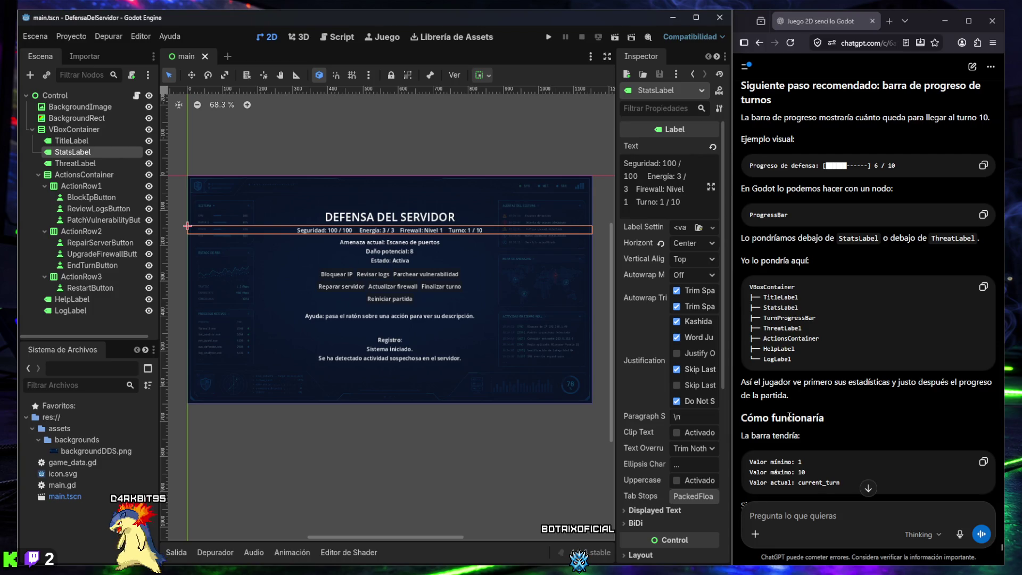
pyautogui.scroll(-2, 794, 415)
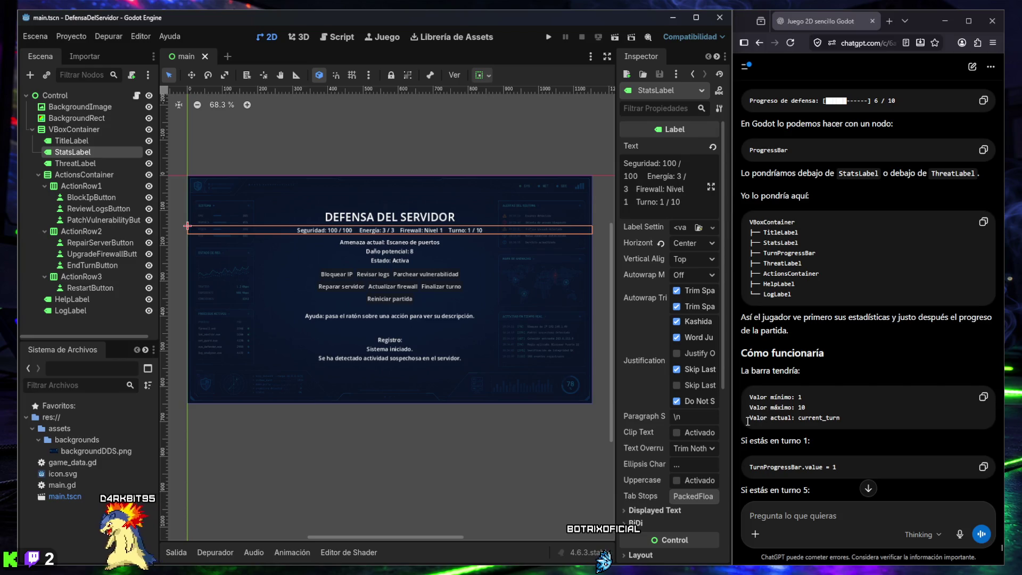
pyautogui.scroll(-3, 798, 421)
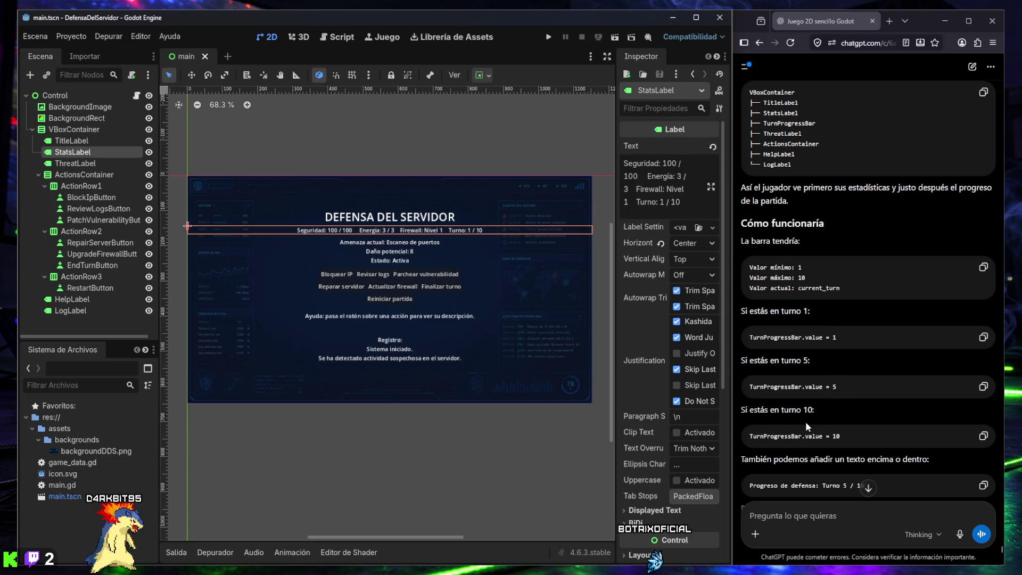
pyautogui.scroll(-2, 819, 410)
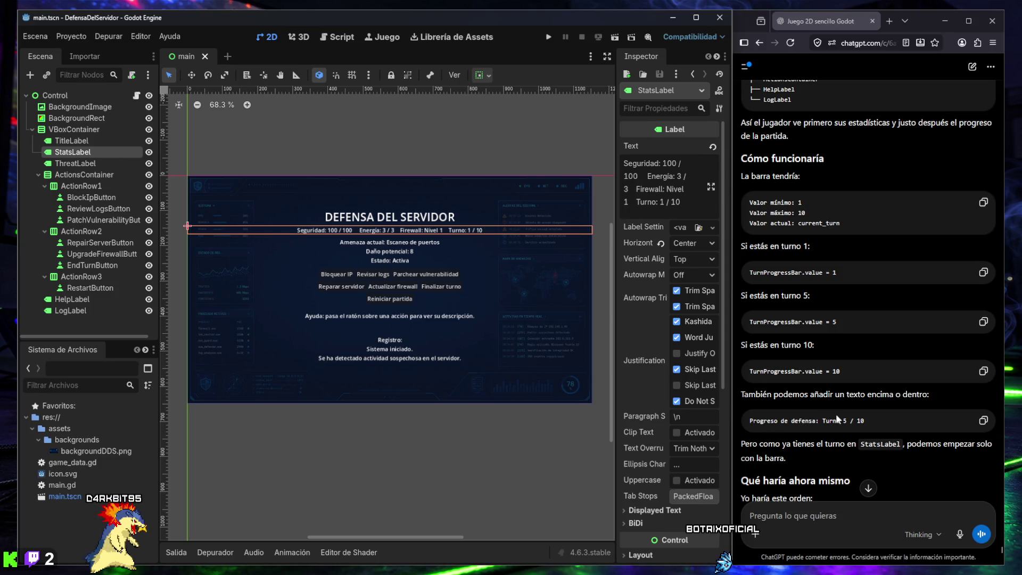
pyautogui.scroll(-2, 836, 416)
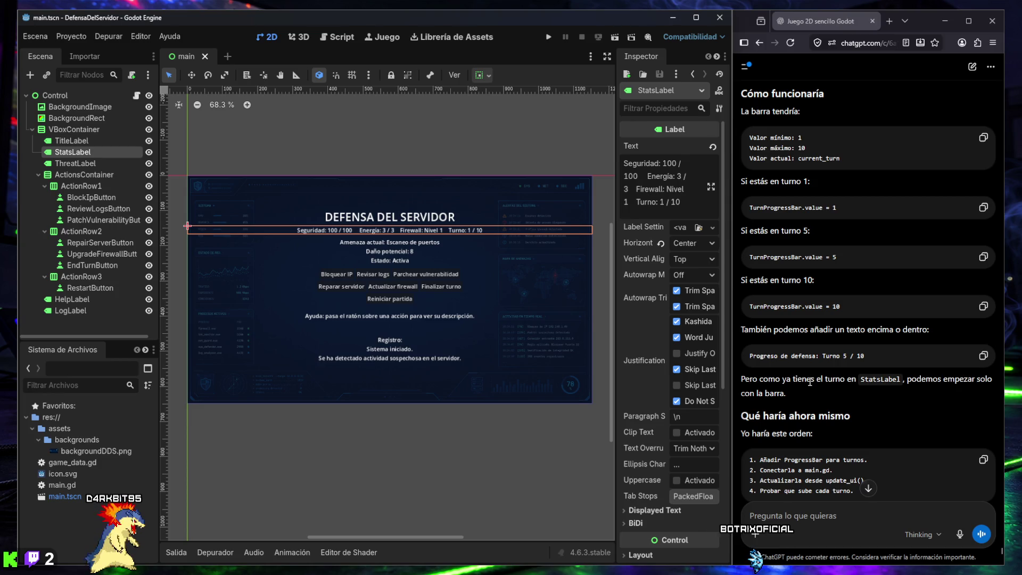
pyautogui.scroll(-2, 808, 382)
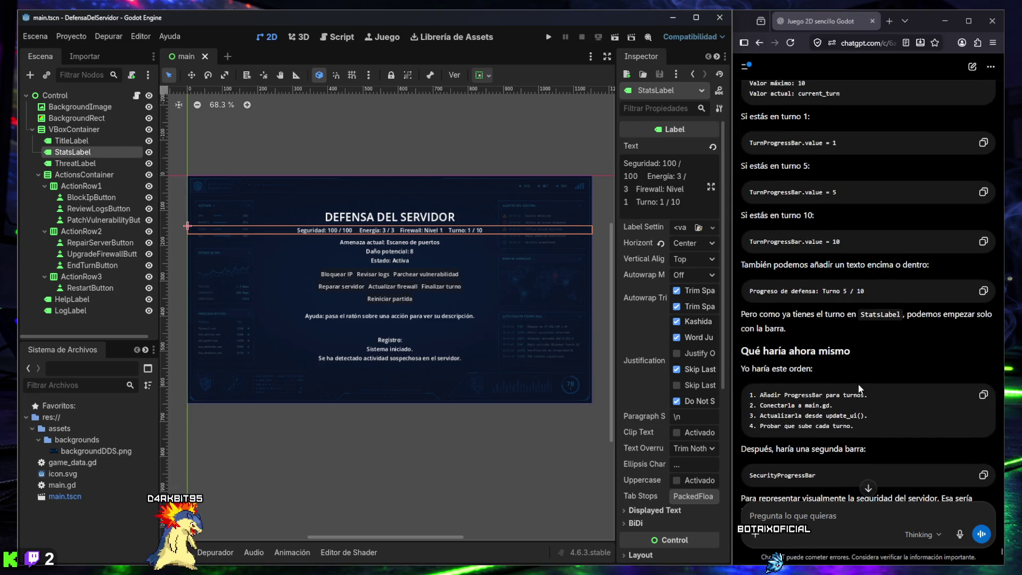
pyautogui.scroll(-2, 820, 372)
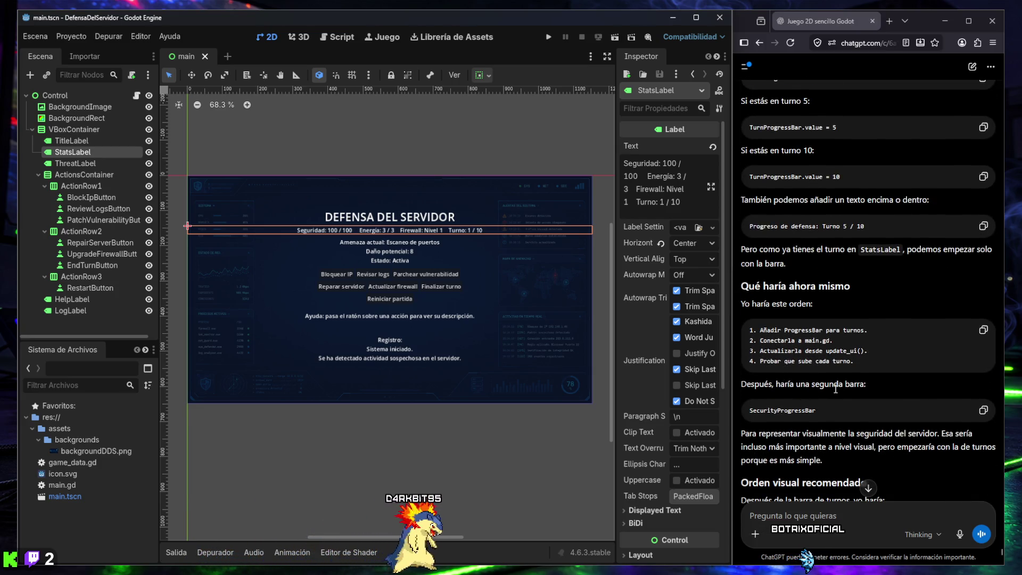
pyautogui.scroll(-5, 835, 388)
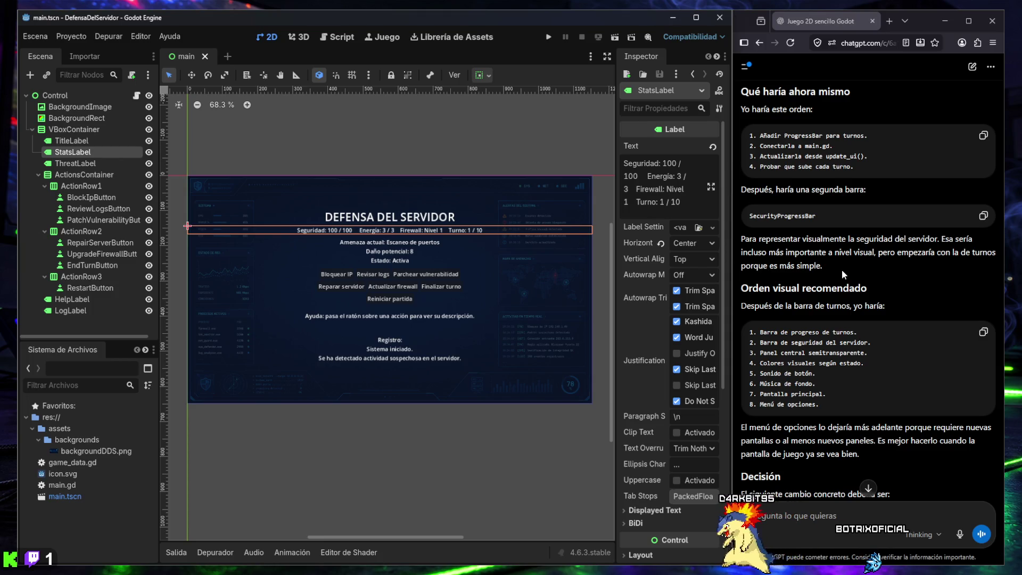
pyautogui.scroll(-3, 833, 342)
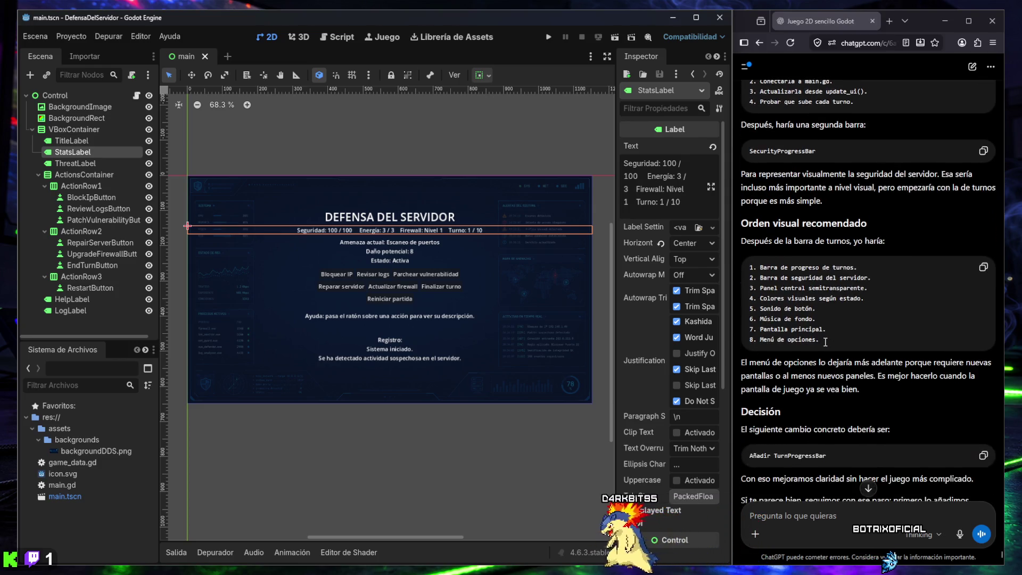
pyautogui.scroll(-1, 833, 342)
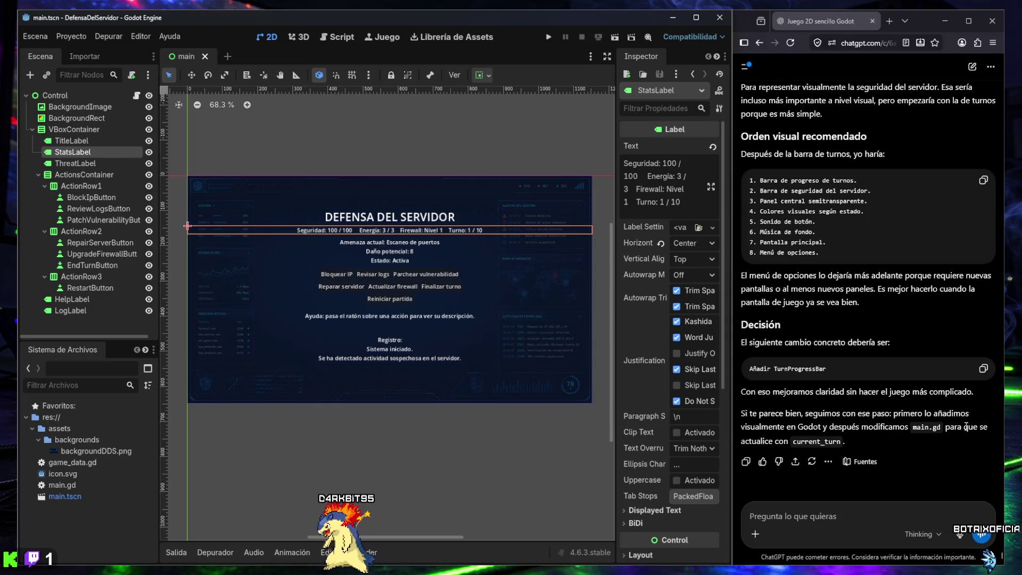
pyautogui.write('ok continua')
pyautogui.press('Return')
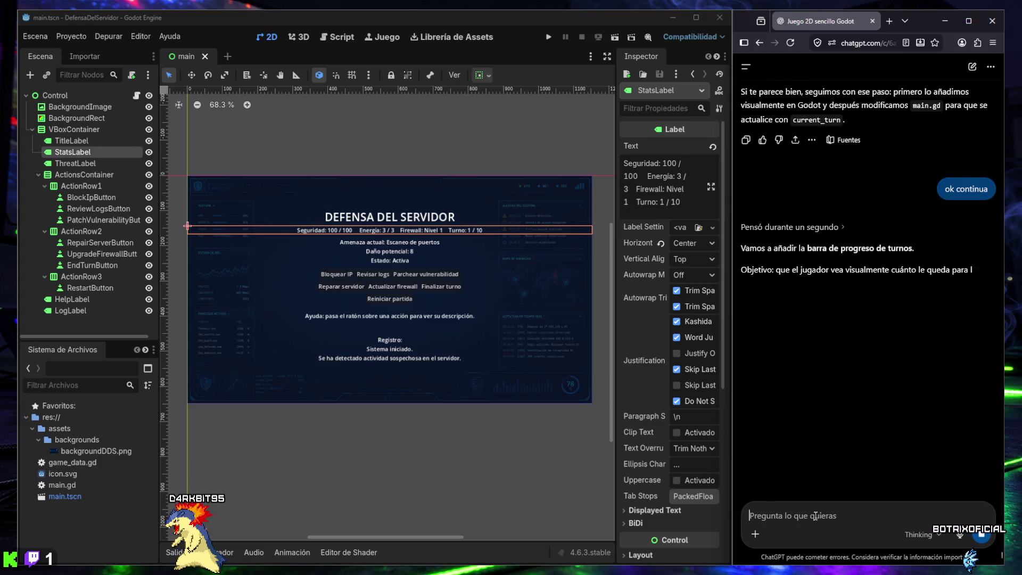
pyautogui.scroll(-2, 819, 350)
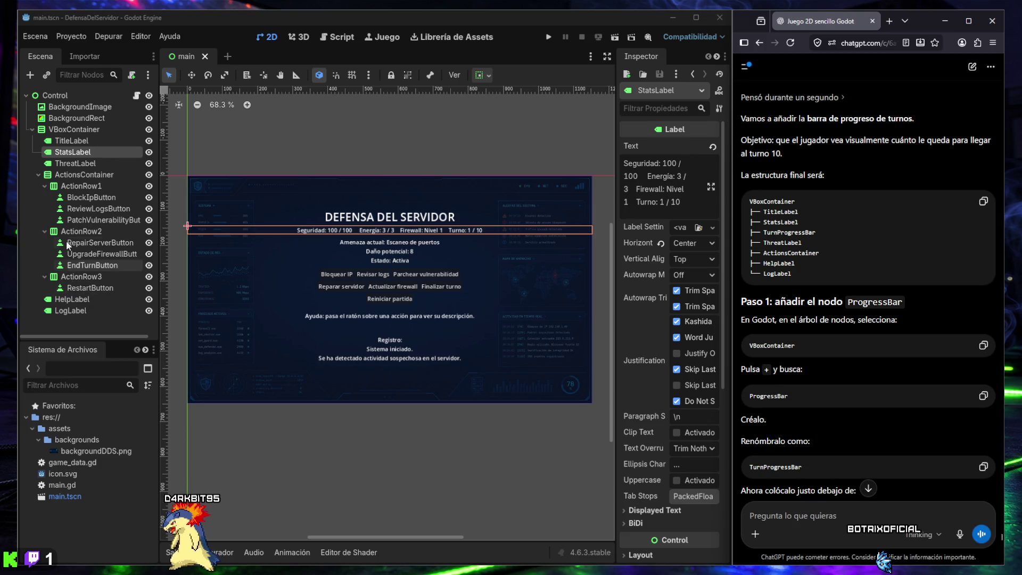
pyautogui.click(63, 176)
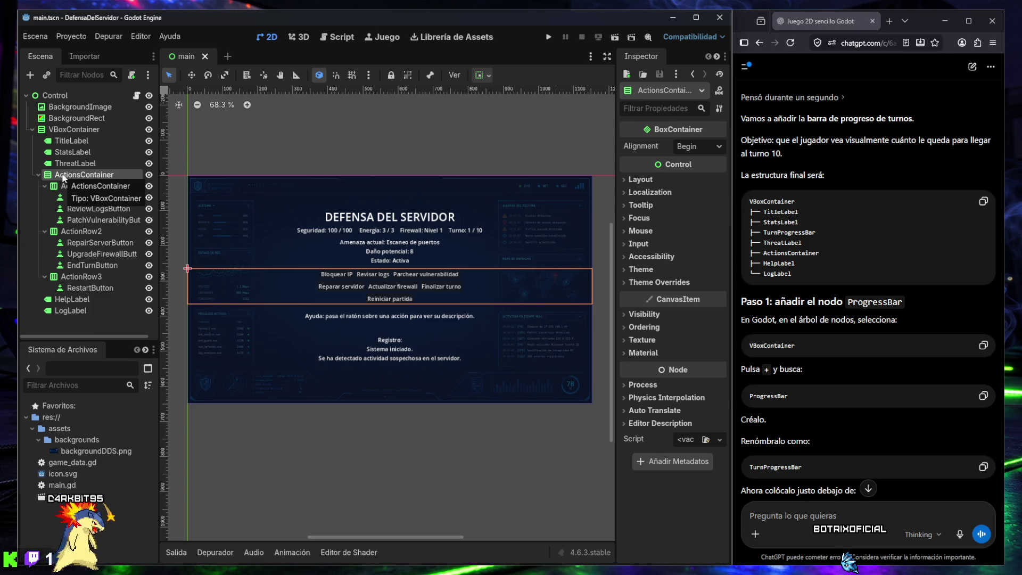
# - Select ActionsContainer in the Scene dock and open the Create New Node dialog
pyautogui.click(66, 134)
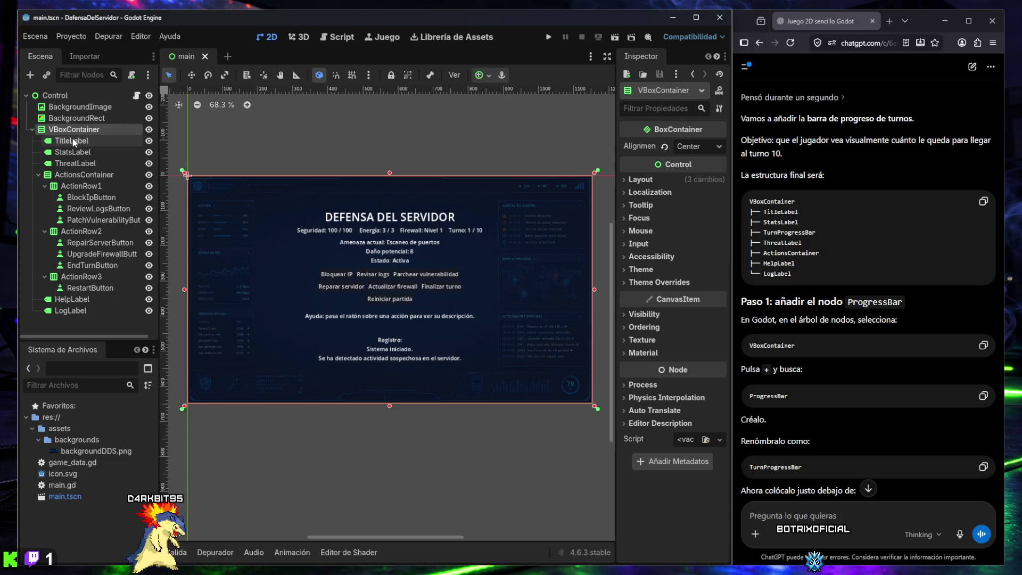
pyautogui.click(66, 175)
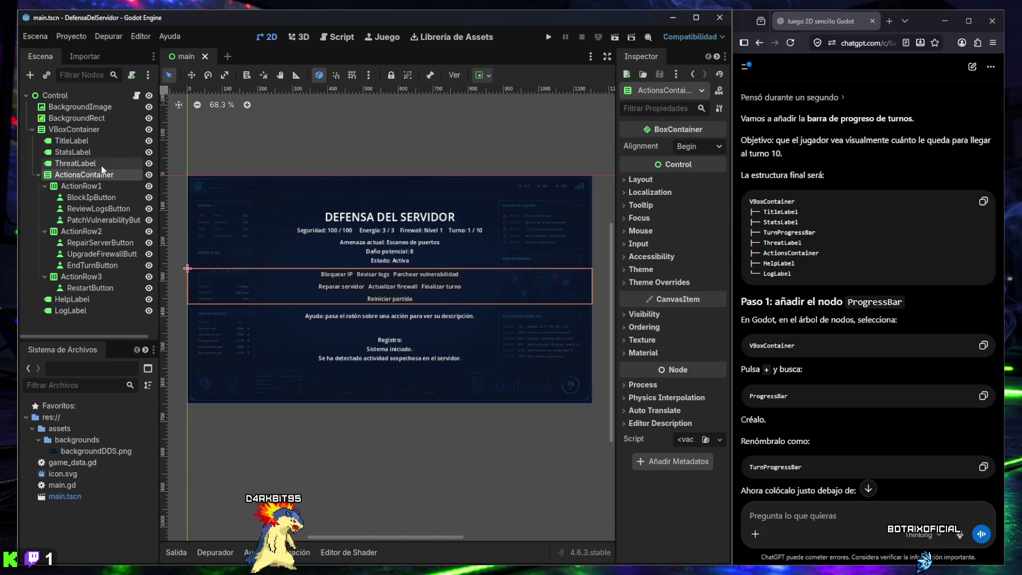
pyautogui.click(30, 75)
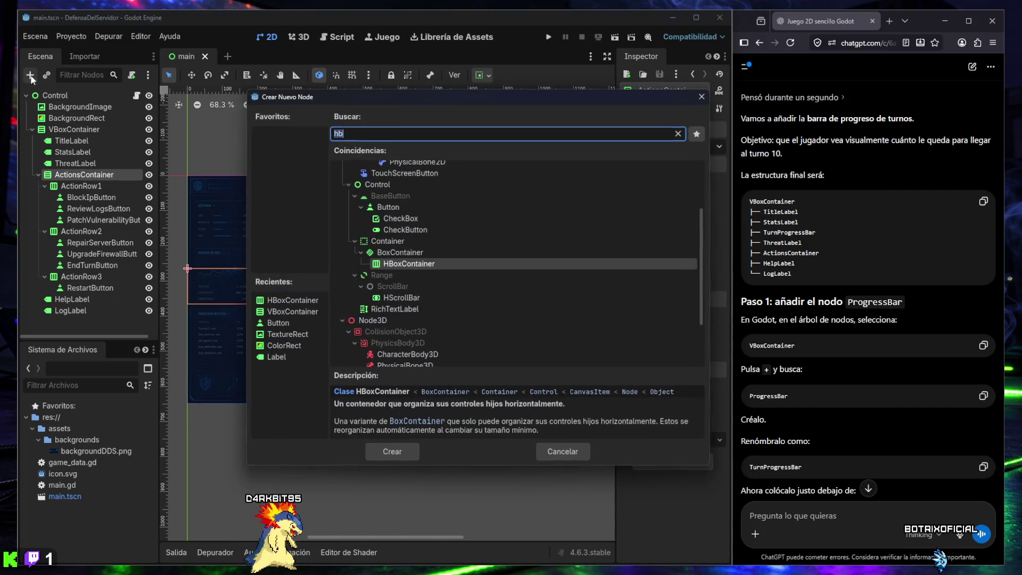
# - Create a ProgressBar node and move it between StatsLabel and ThreatLabel
pyautogui.click(977, 399)
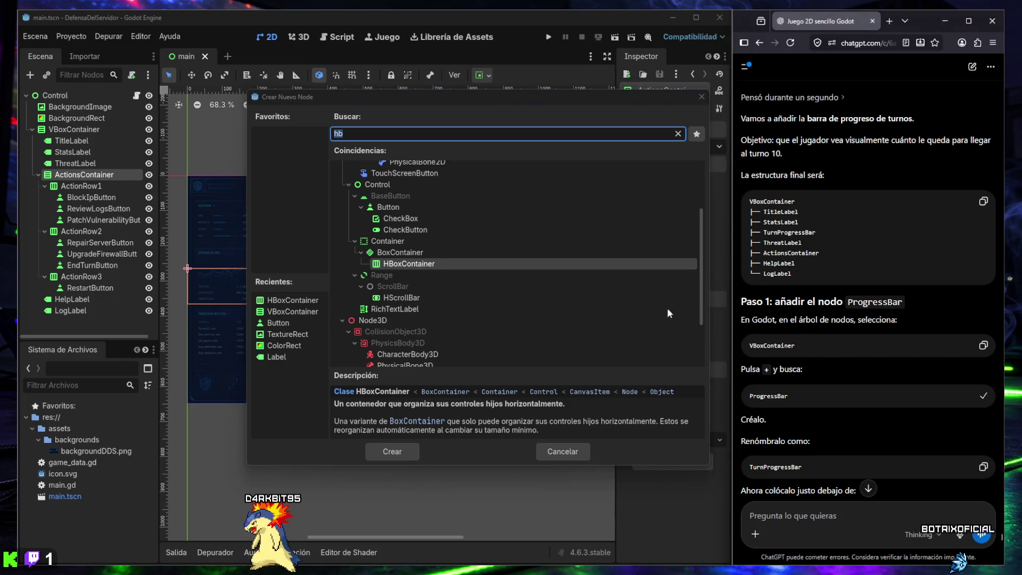
pyautogui.hotkey('ctrl', 'v')
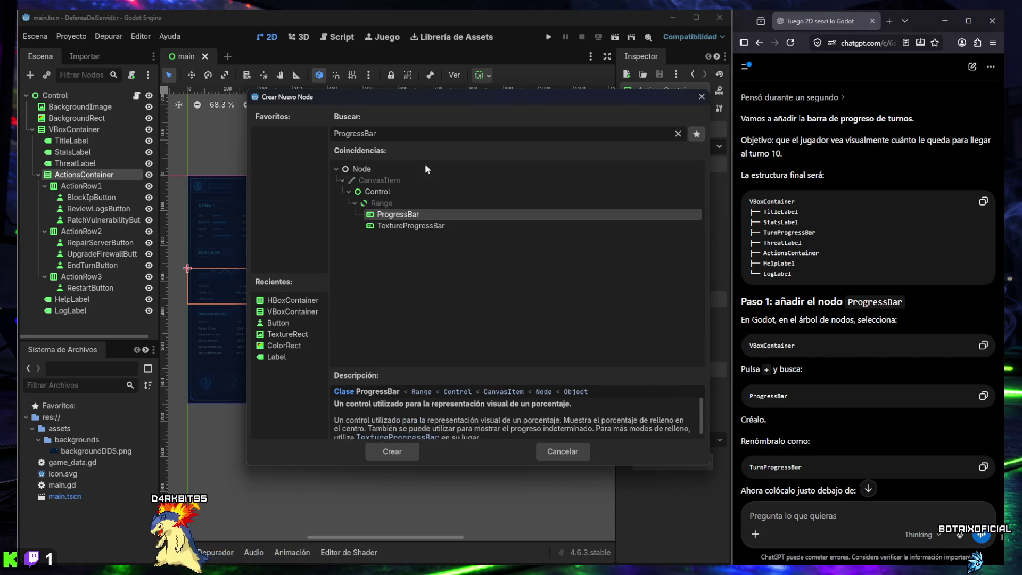
pyautogui.doubleClick(398, 217)
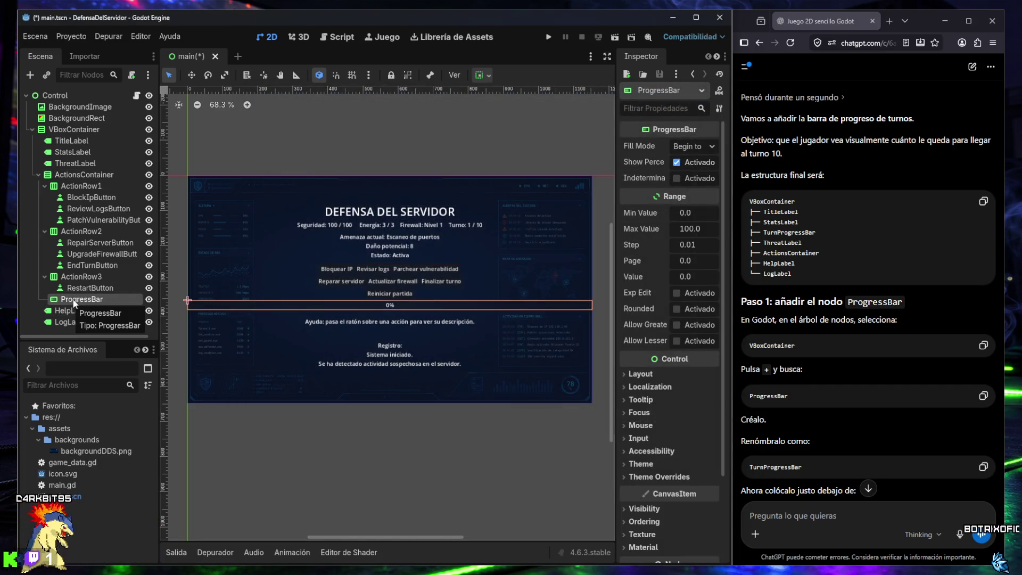
pyautogui.moveTo(74, 302); pyautogui.dragTo(70, 159)
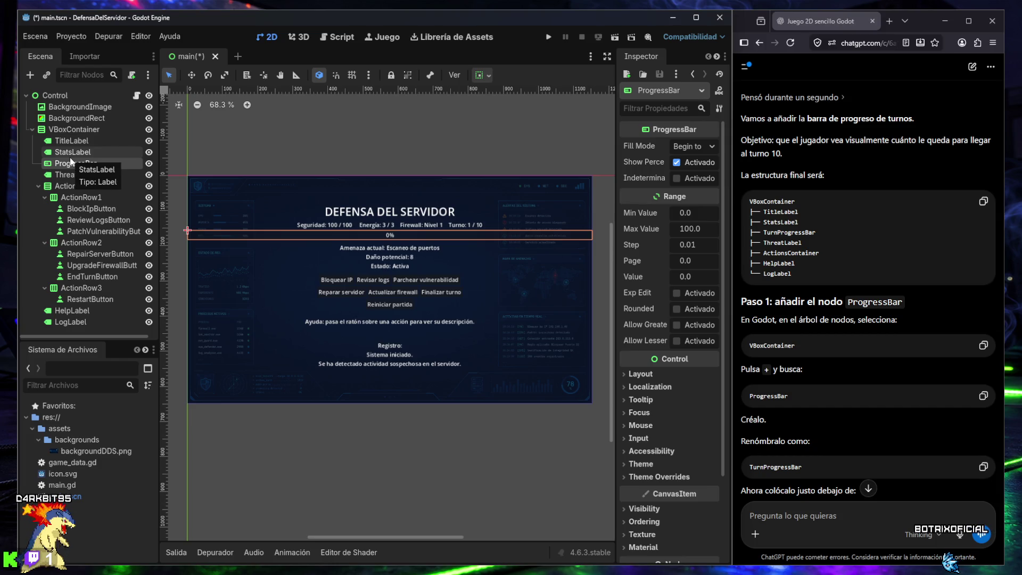
# - Rename the new ProgressBar to TurnProgressBar
pyautogui.scroll(-2, 814, 363)
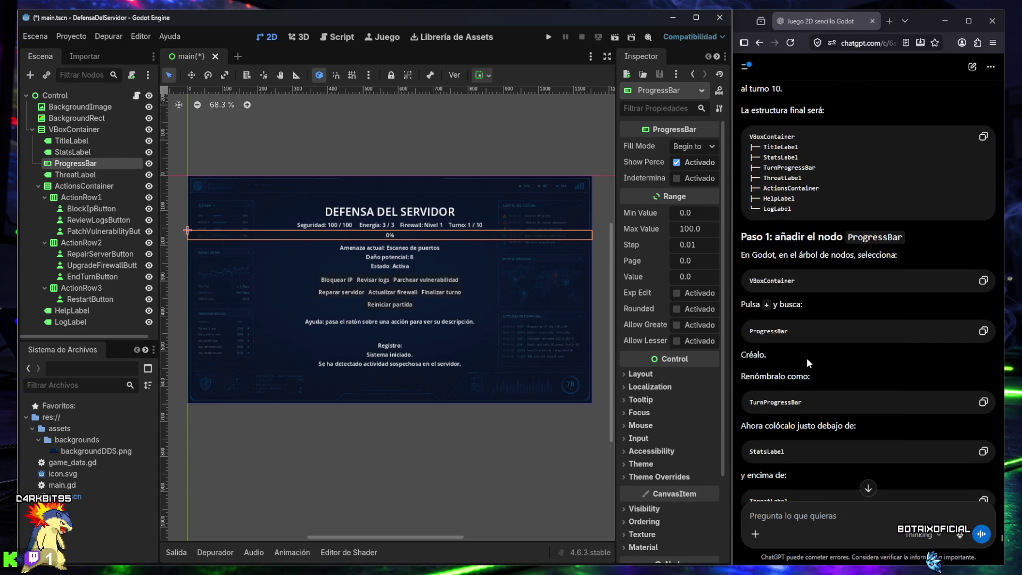
pyautogui.click(981, 404)
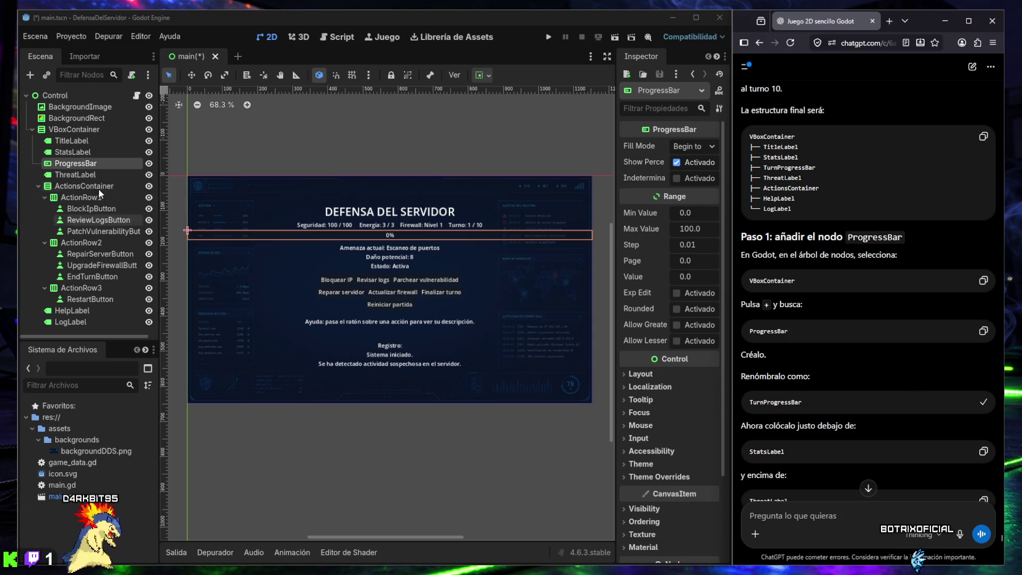
pyautogui.doubleClick(79, 165)
pyautogui.hotkey('ctrl', 'v')
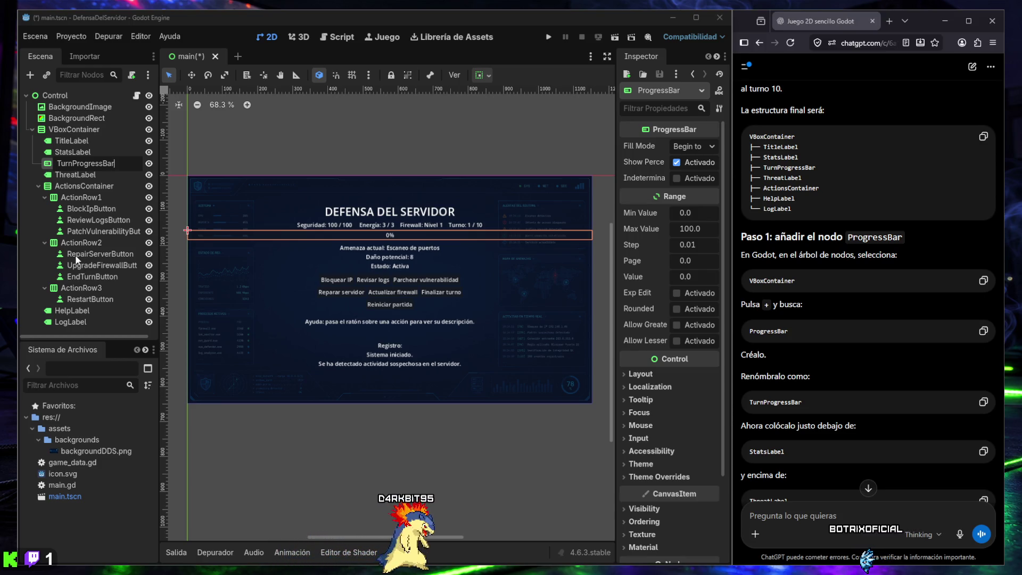
pyautogui.press('Return')
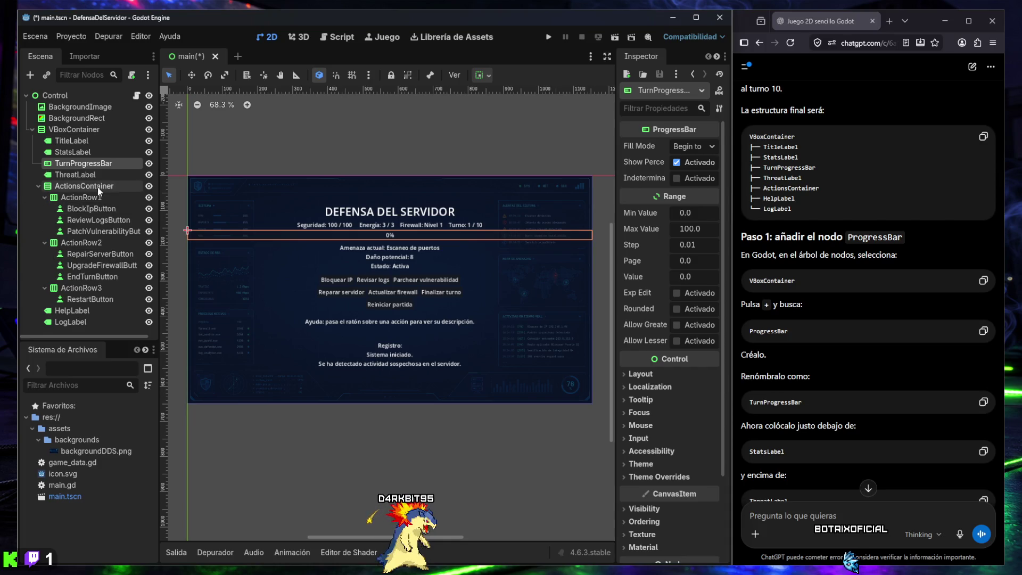
# - Collapse ActionRow1, ActionRow2, ActionRow3 and the ActionsContainer in the Scene dock
pyautogui.click(44, 197)
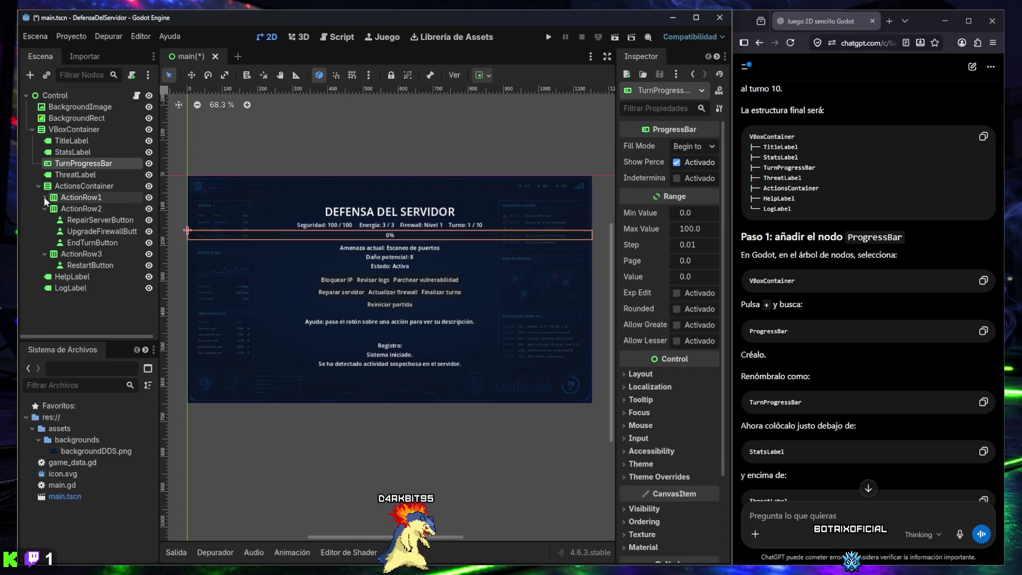
pyautogui.click(45, 208)
pyautogui.click(45, 220)
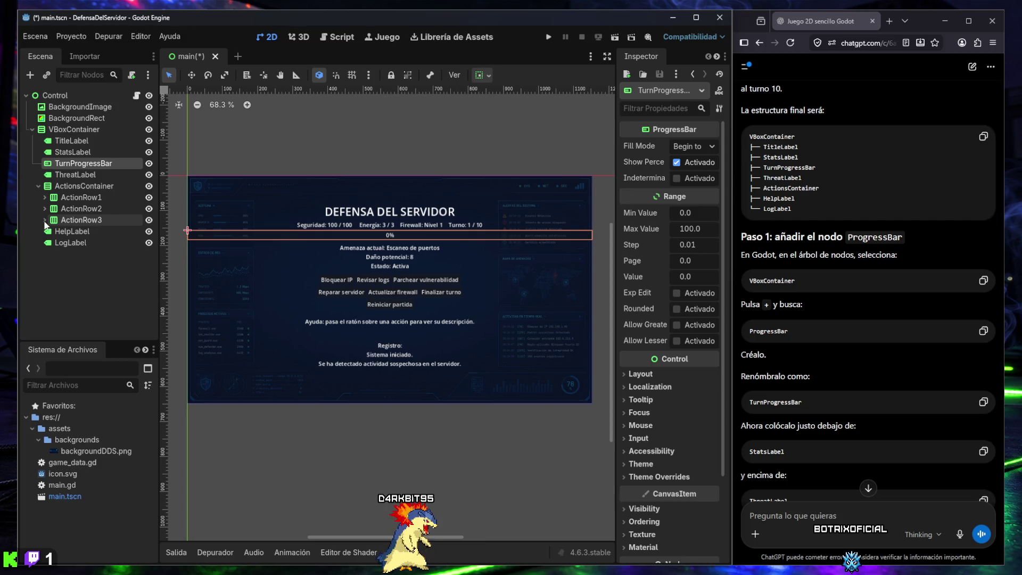
pyautogui.click(38, 186)
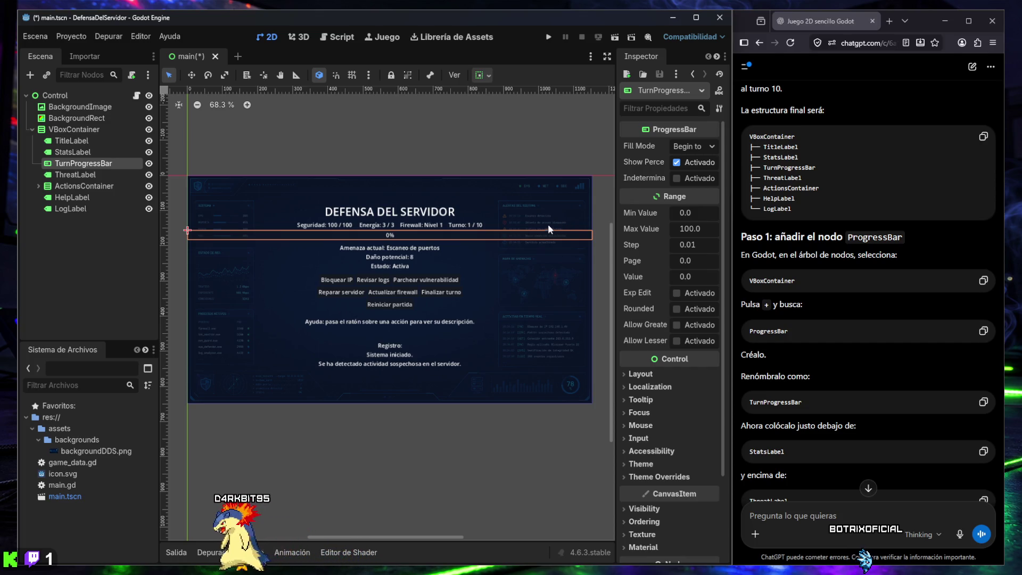
# - Set TurnProgressBar's Max Value to 10 and Value to 1 in the Inspector
pyautogui.scroll(-2, 813, 336)
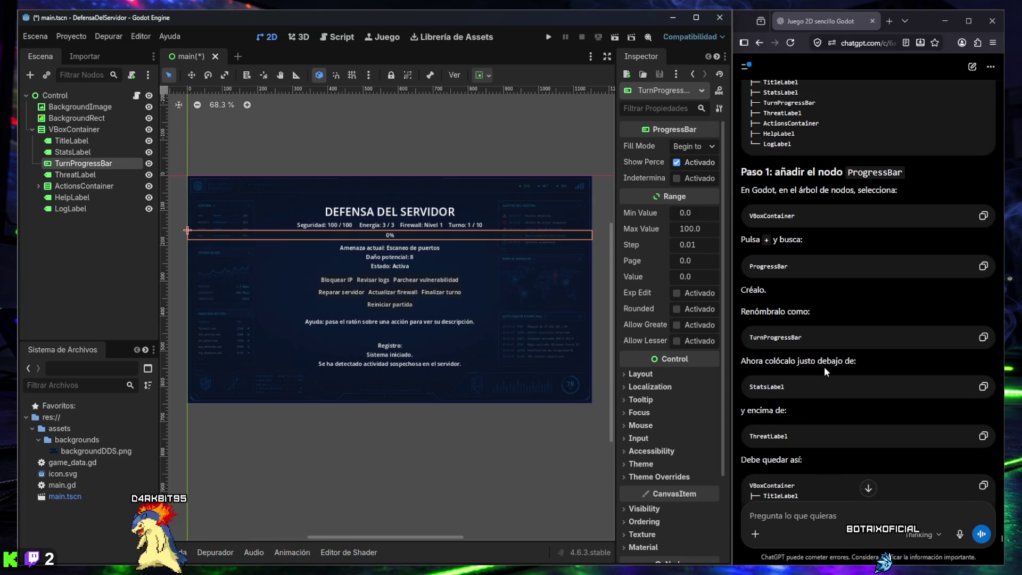
pyautogui.scroll(-2, 822, 400)
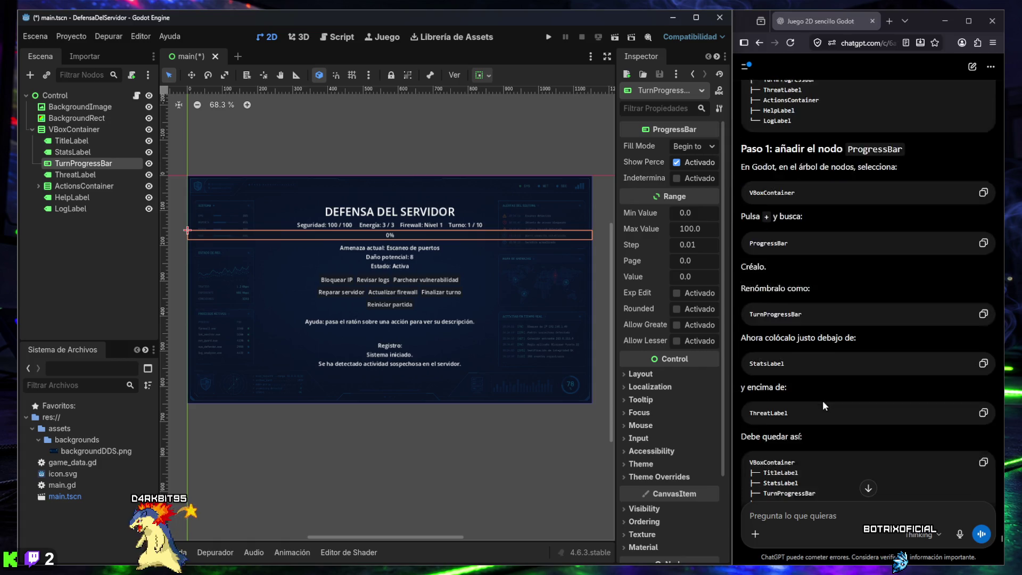
pyautogui.scroll(-2, 803, 392)
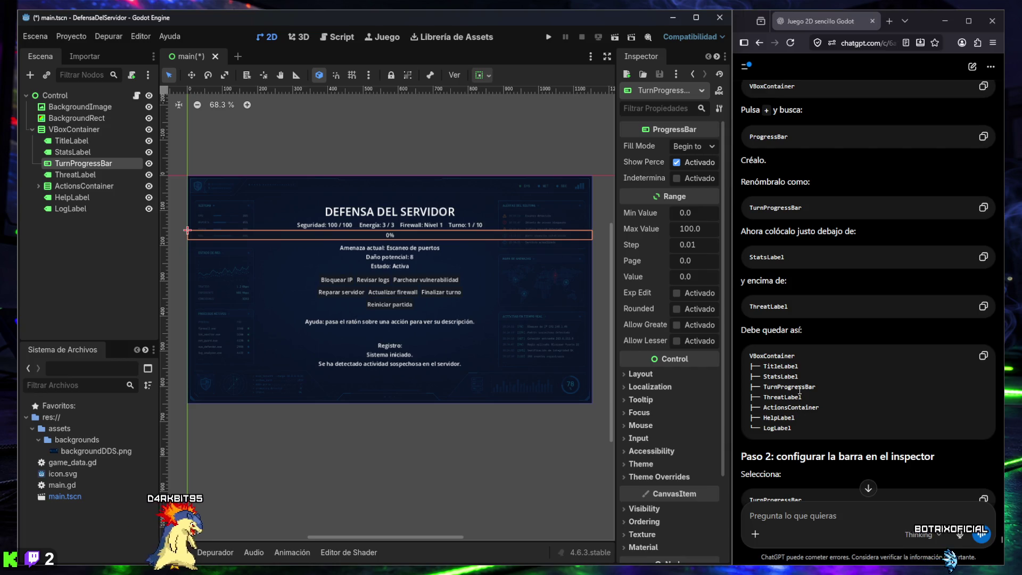
pyautogui.scroll(-2, 799, 397)
pyautogui.scroll(-2, 798, 390)
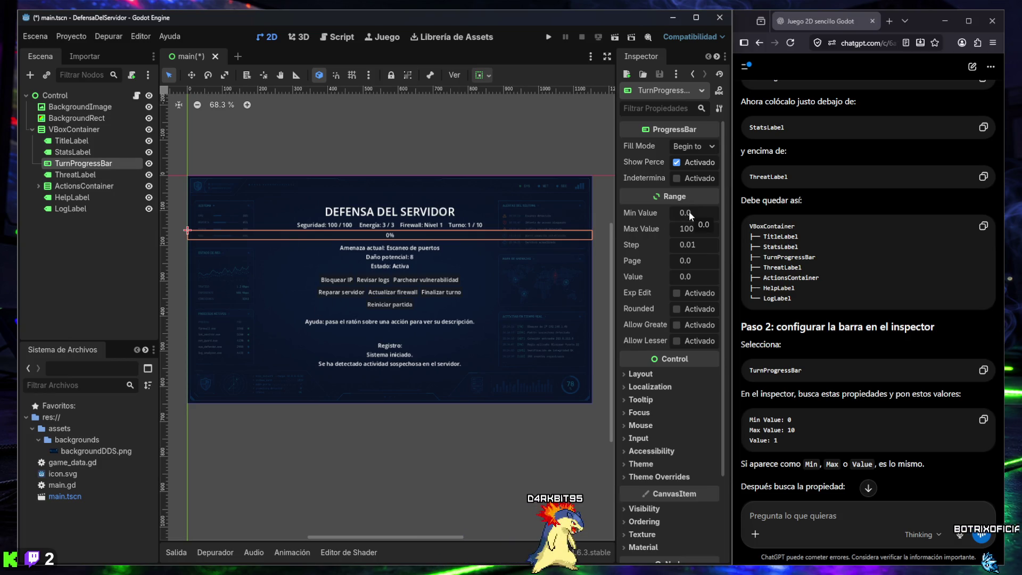
pyautogui.click(689, 229)
pyautogui.write('10')
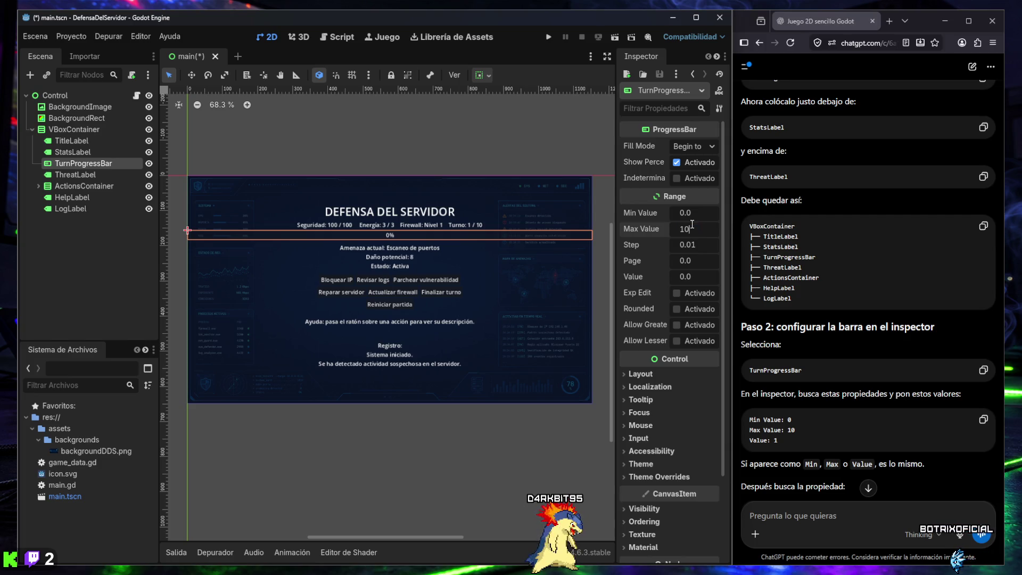
pyautogui.press('Return')
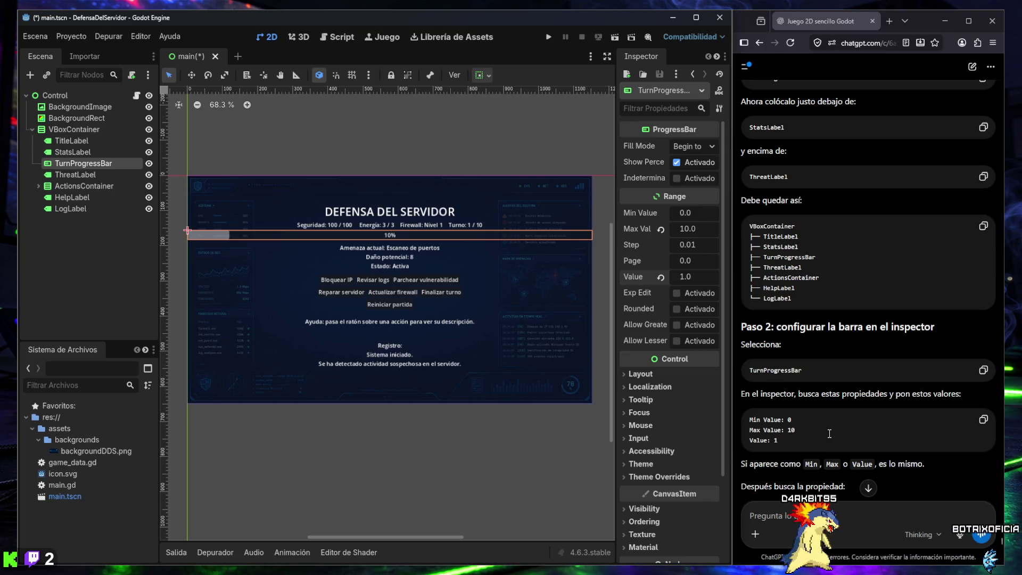
pyautogui.scroll(-2, 830, 429)
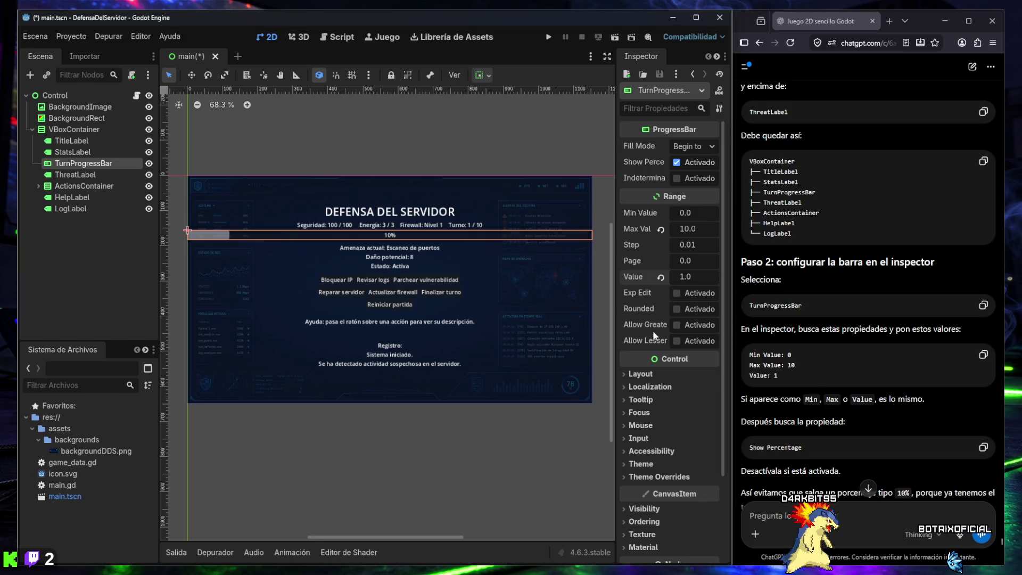
# - Minimize the browser and maximize the Godot editor window
pyautogui.click(827, 33)
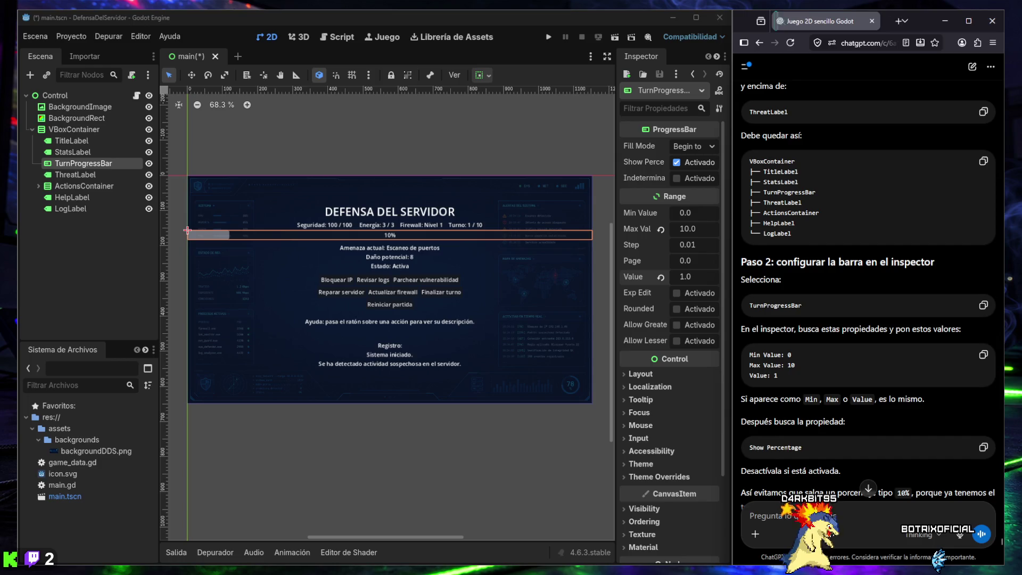
pyautogui.press('super+Down')
pyautogui.click(695, 20)
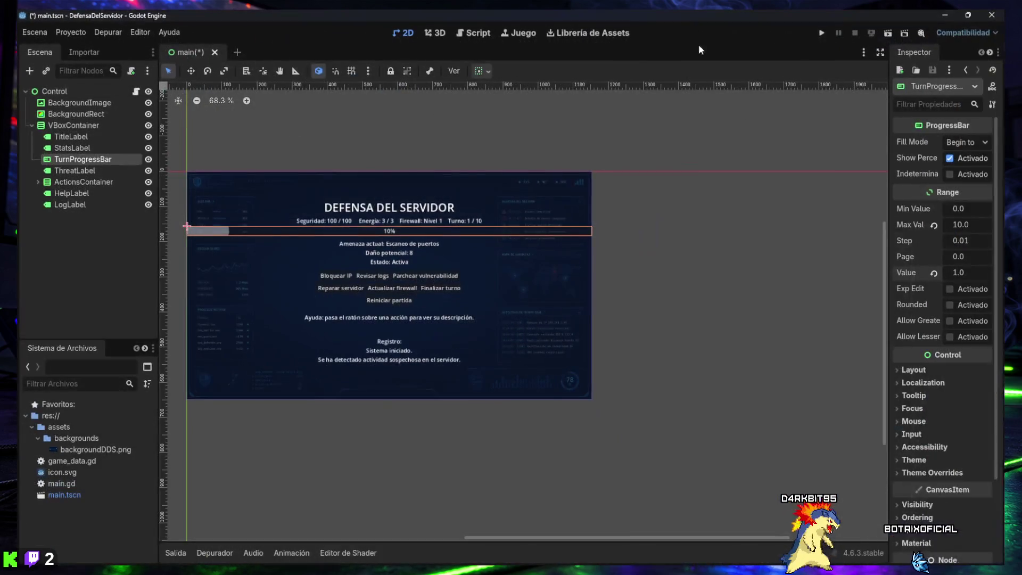
# - Widen the Inspector and Scene dock panels so property and node names show fully
pyautogui.moveTo(889, 351); pyautogui.dragTo(669, 349)
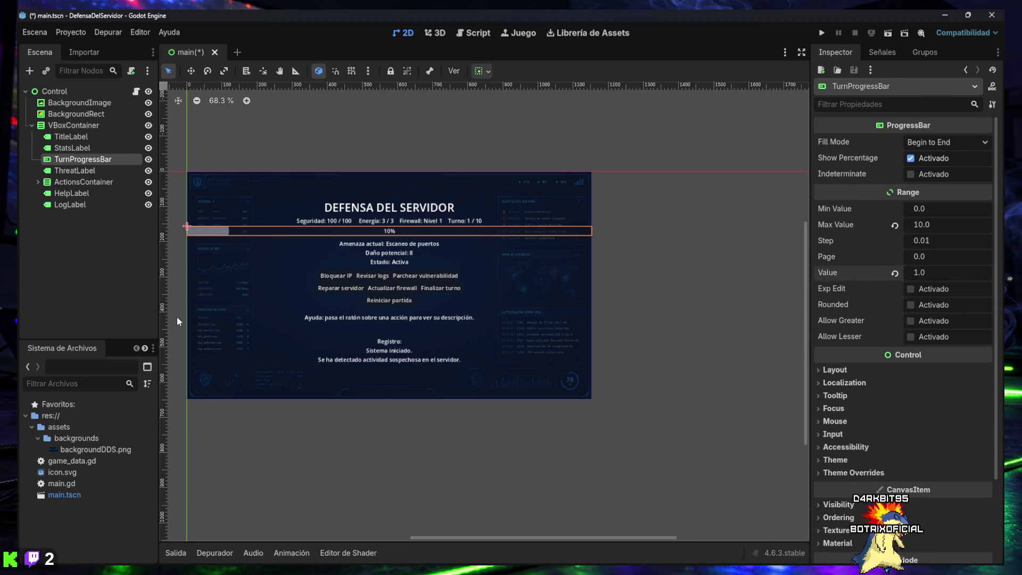
pyautogui.moveTo(159, 315); pyautogui.dragTo(208, 308)
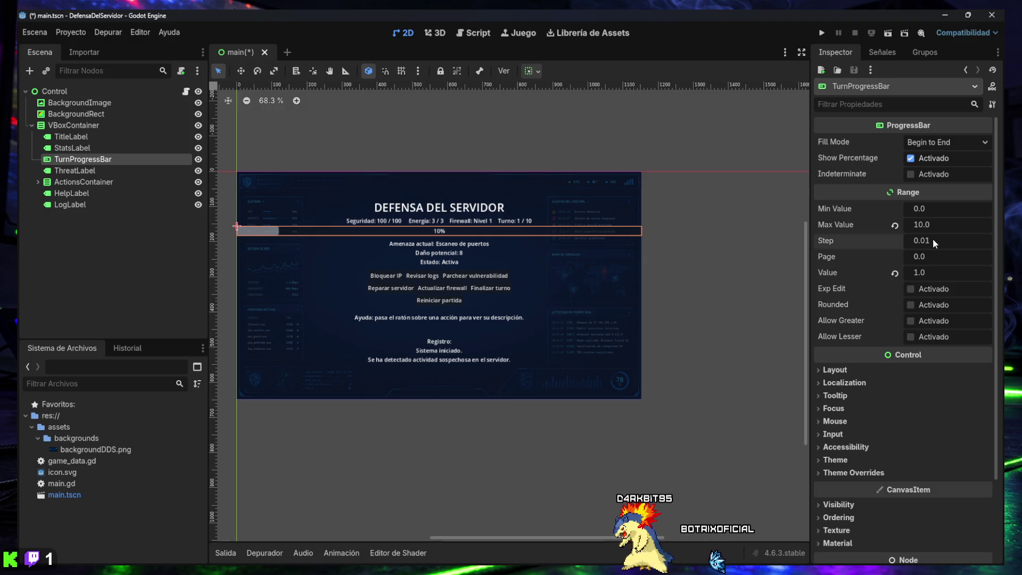
pyautogui.moveTo(932, 247)
pyautogui.mouseDown()
pyautogui.moveTo(873, 247)
pyautogui.moveTo(968, 240)
pyautogui.mouseUp()
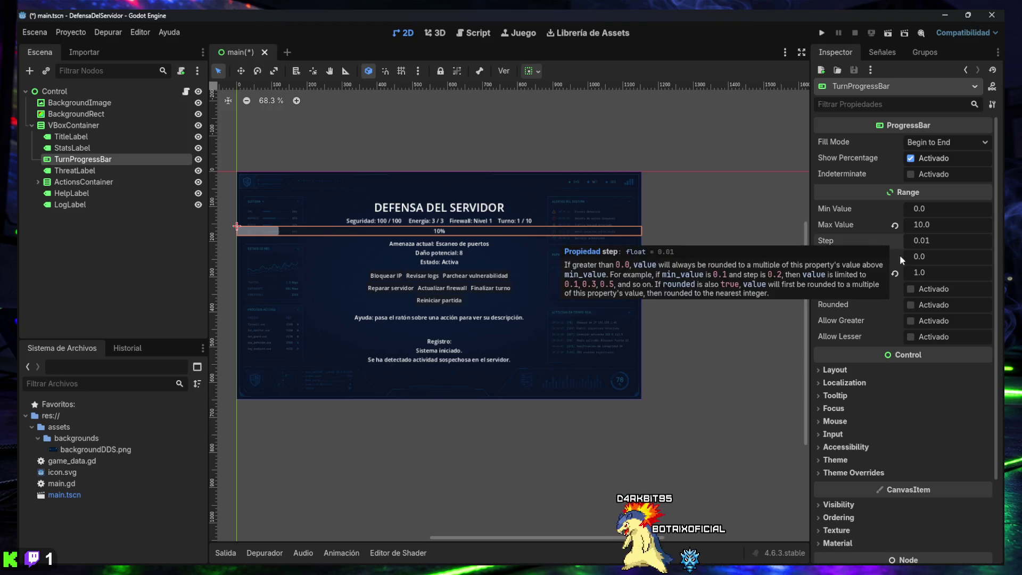
pyautogui.moveTo(910, 272)
pyautogui.mouseDown()
pyautogui.moveTo(964, 272)
pyautogui.moveTo(883, 272)
pyautogui.mouseUp()
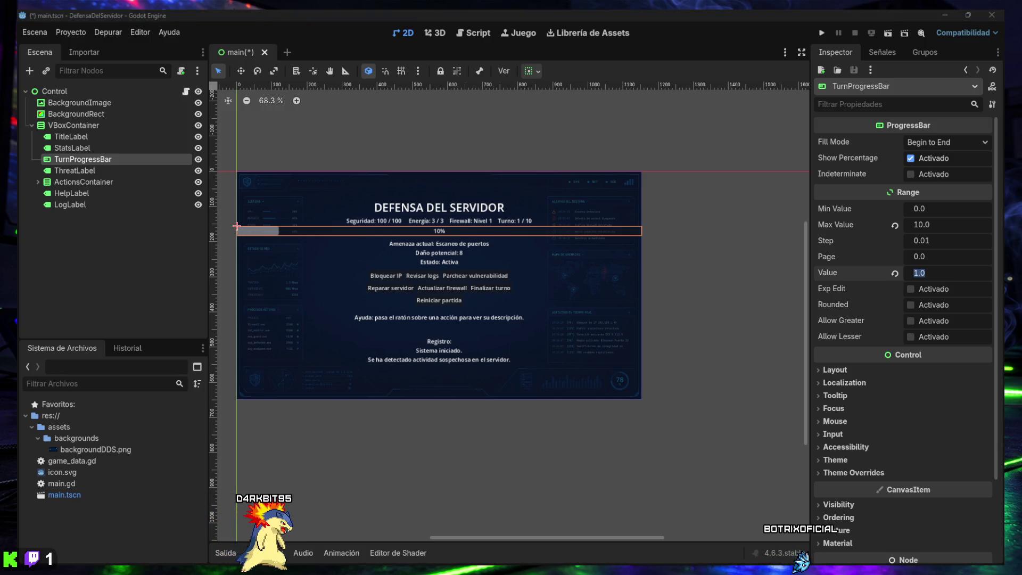
# - Turn off TurnProgressBar's Show Percentage and expand its Control > Layout section
pyautogui.click(909, 158)
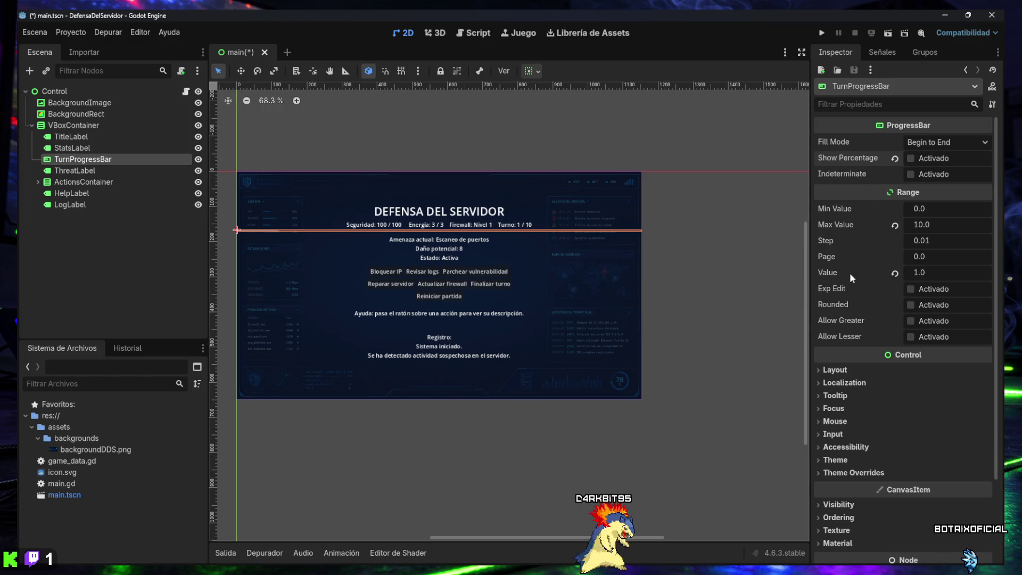
pyautogui.click(835, 370)
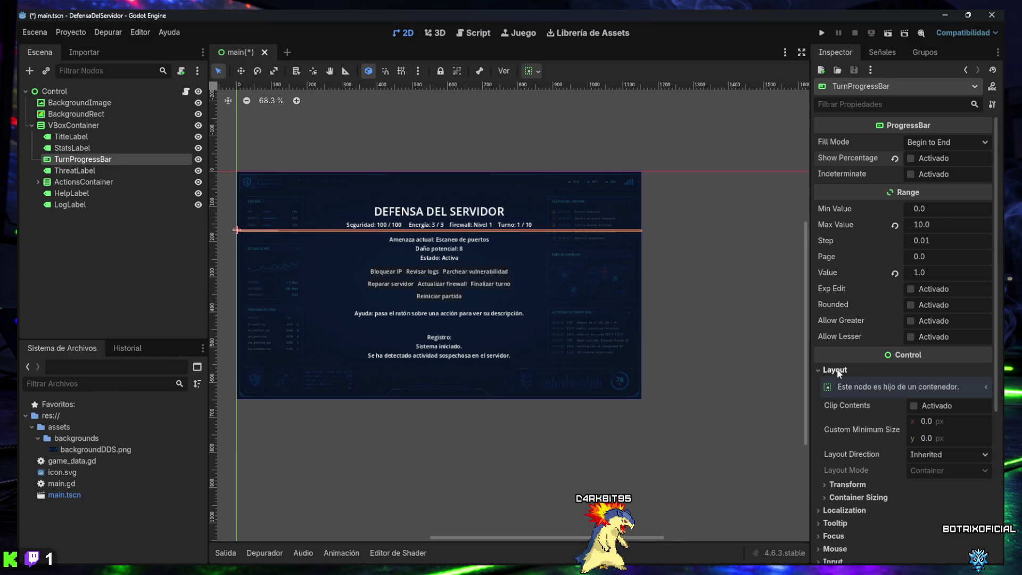
pyautogui.scroll(-2, 846, 374)
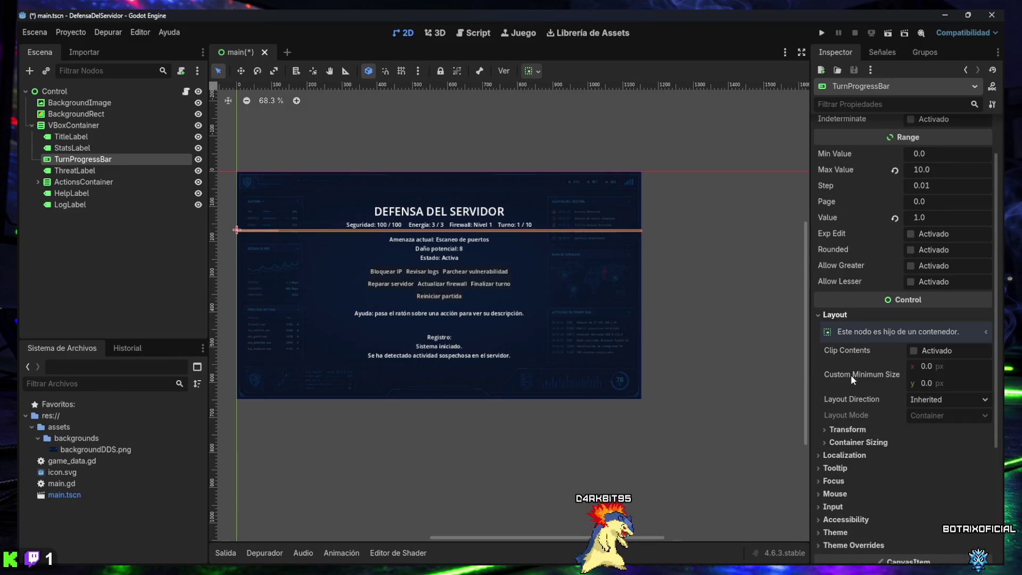
# - Set TurnProgressBar's Custom Minimum Size y to 24 px
pyautogui.click(924, 382)
pyautogui.write('24')
pyautogui.press('Return')
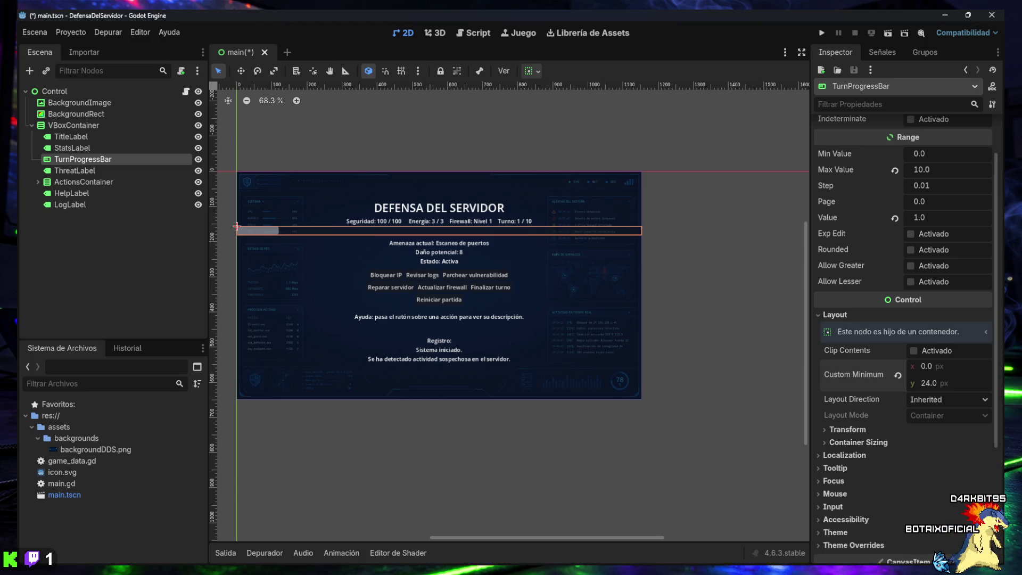
# - Save the scene and switch to the main.gd script
pyautogui.click(664, 264)
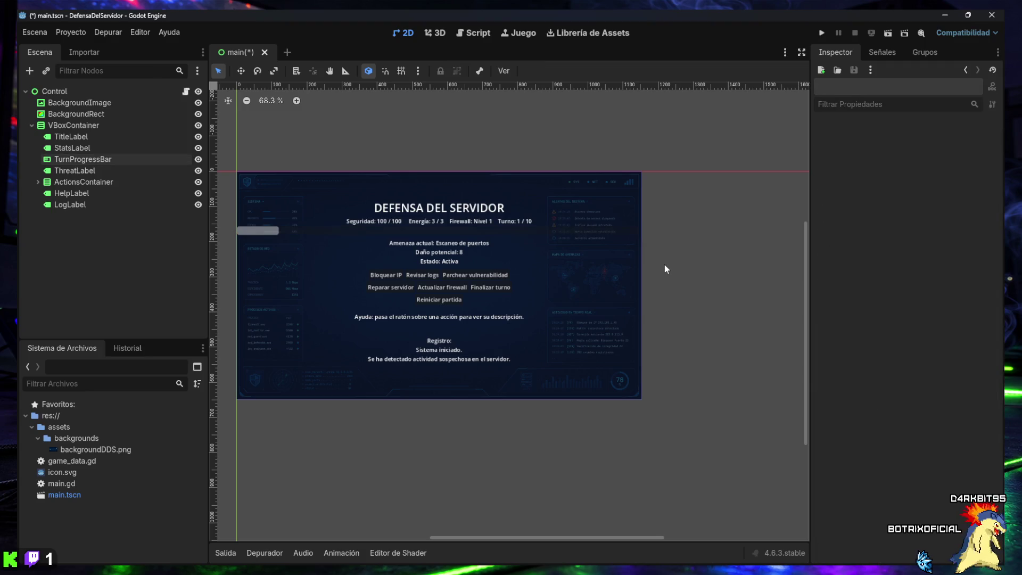
pyautogui.hotkey('ctrl', 's')
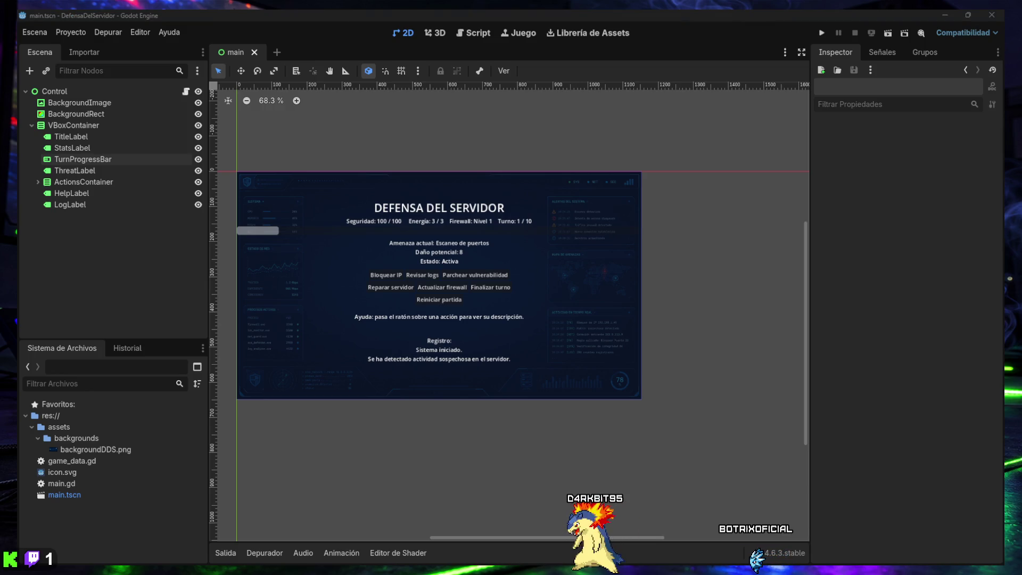
pyautogui.click(493, 34)
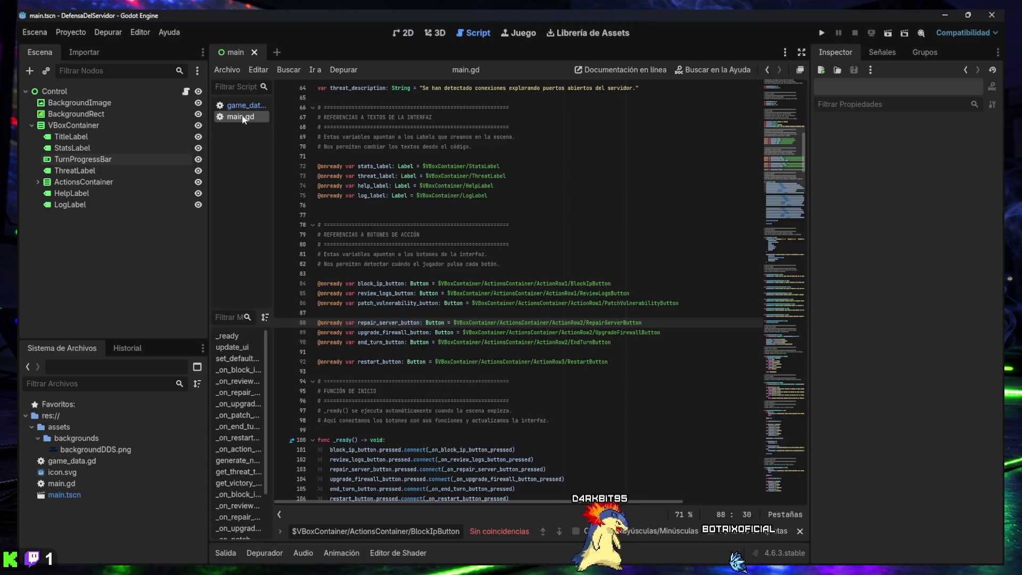
pyautogui.click(402, 303)
pyautogui.click(376, 530)
pyautogui.hotkey('ctrl', 'v')
pyautogui.write('@onready var stats_label: Label = $VBoxContainer/StatsLabel')
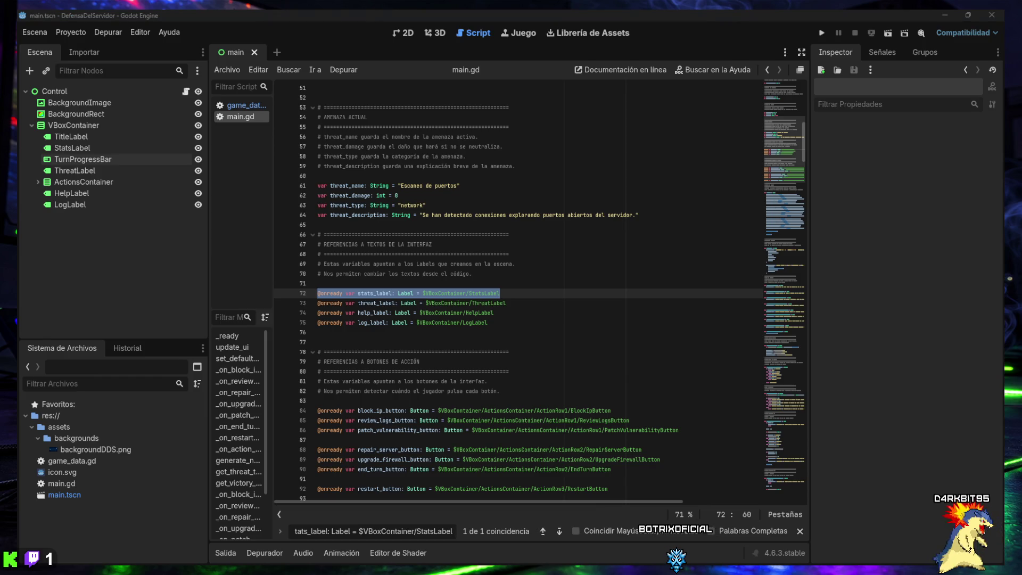
pyautogui.click(505, 325)
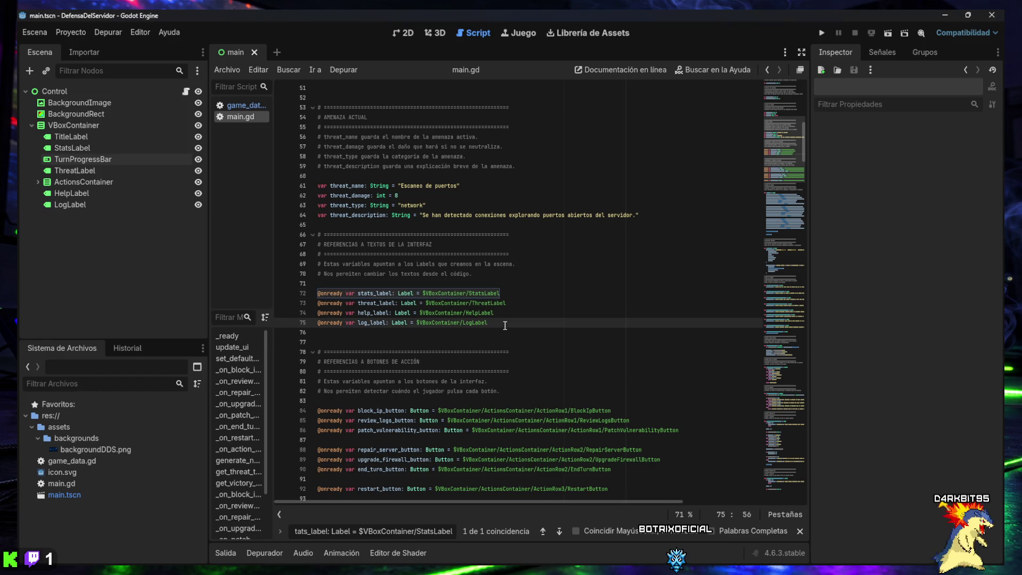
pyautogui.press('F3')
pyautogui.press('Return')
pyautogui.write('@onready var turn_progress_bar: ProgressBar = $VBoxContainer/TurnProgressBar')
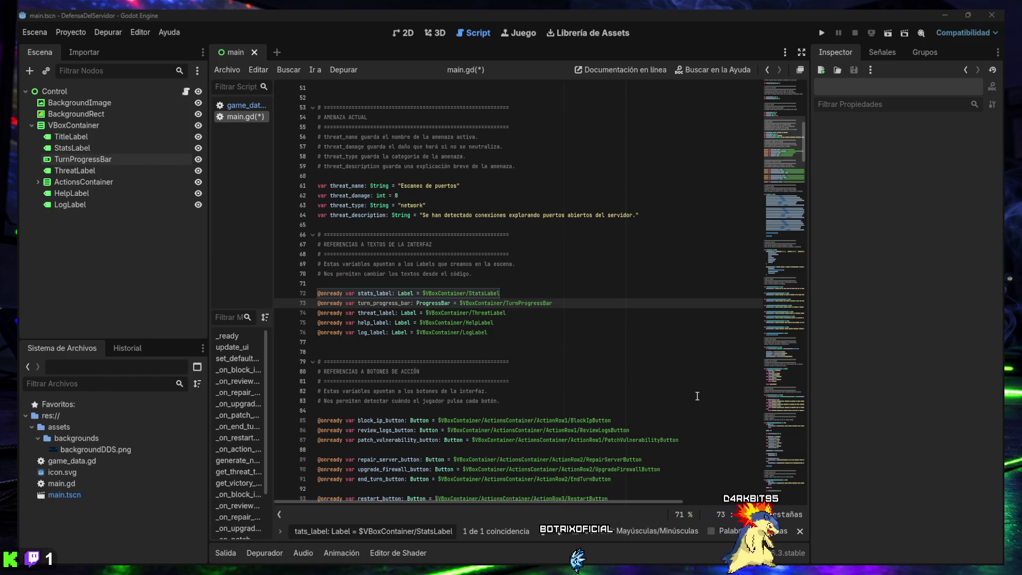
pyautogui.hotkey('ctrl', 'a')
pyautogui.write('func update_ui() -> void:')
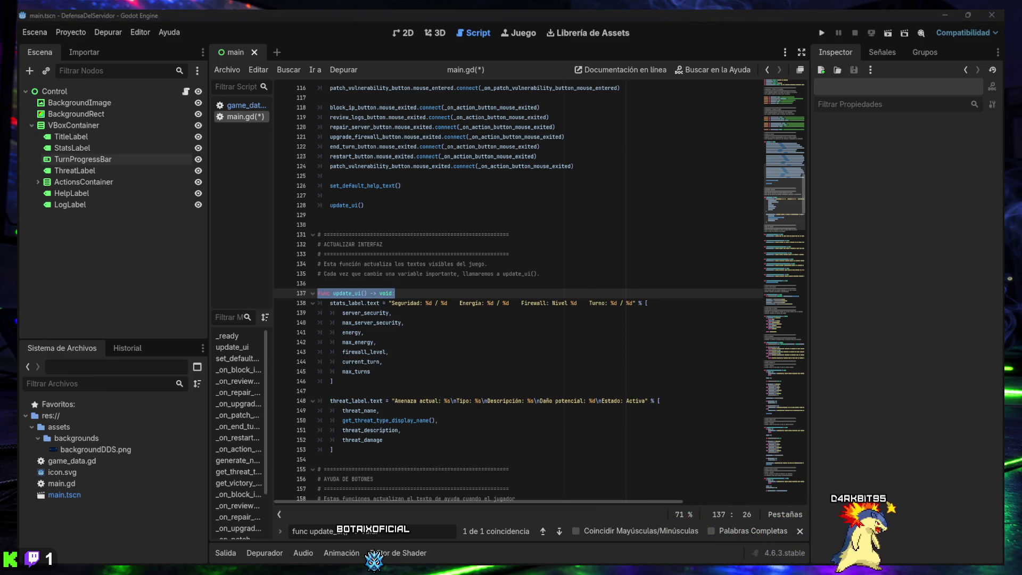
# - Add turn_progress_bar.max_value = max_turns and value = current_turn to update_ui, fixing the indentation
pyautogui.click(391, 382)
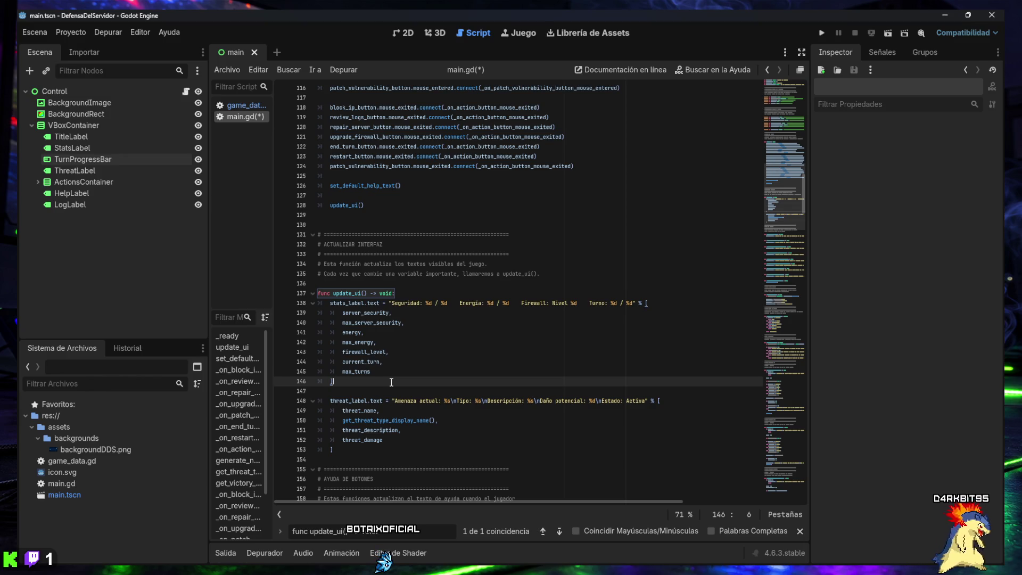
pyautogui.press('Return')
pyautogui.press('Return')
pyautogui.write('turn_progress_bar.max_value = max_turns \tturn_progress_bar.value = current_turn')
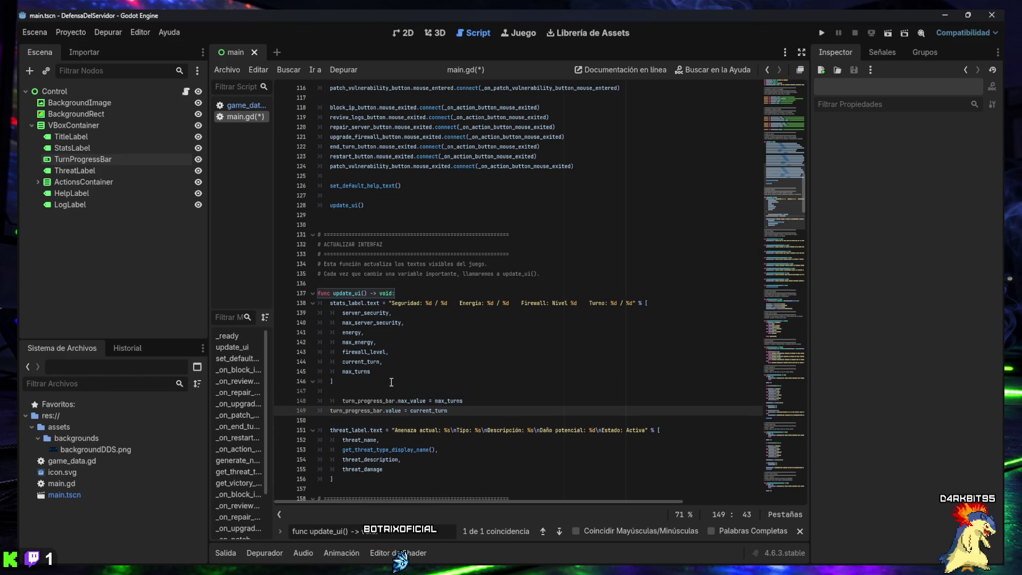
pyautogui.press('Up')
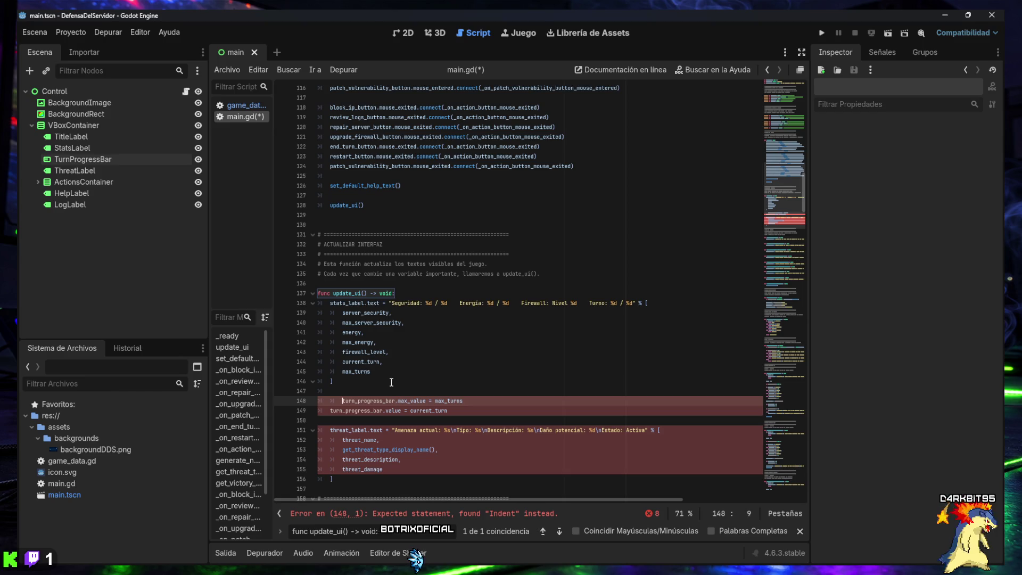
pyautogui.press('Home')
pyautogui.press('BackSpace')
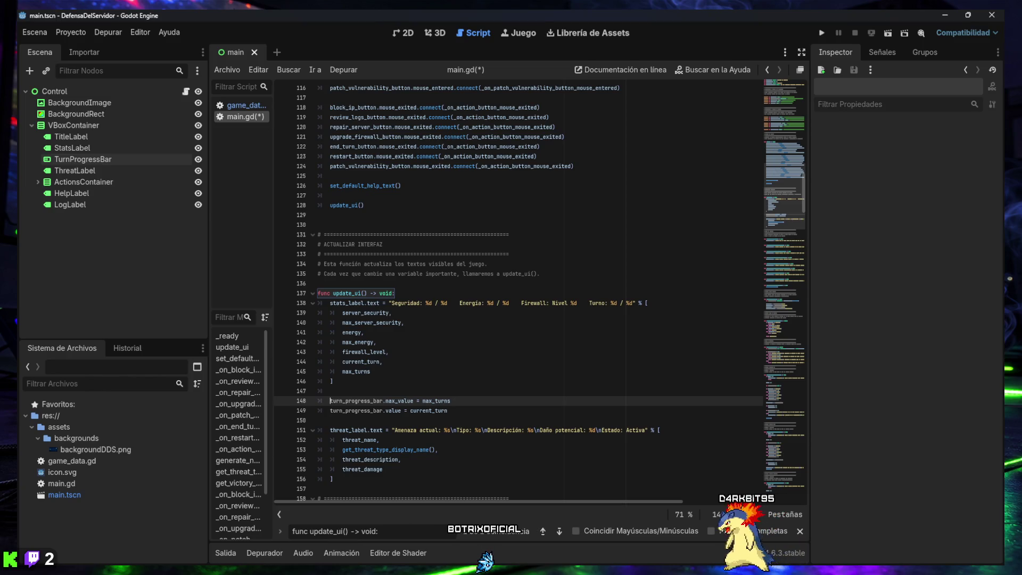
# - Save main.gd and run the game
pyautogui.click(425, 372)
pyautogui.hotkey('ctrl', 's')
pyautogui.click(819, 32)
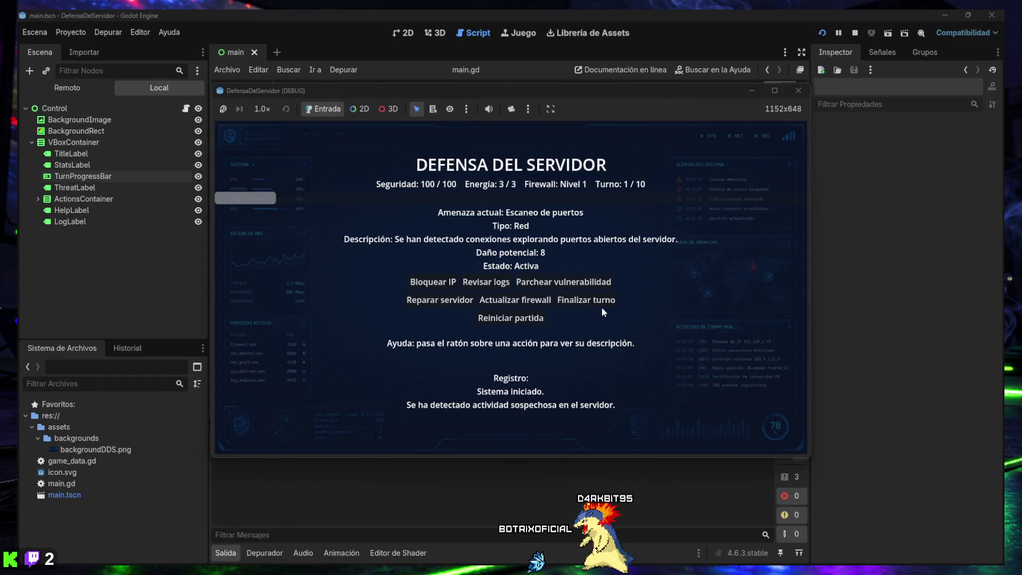
# - End turns repeatedly until the server is defeated, then restart the match
pyautogui.click(574, 300)
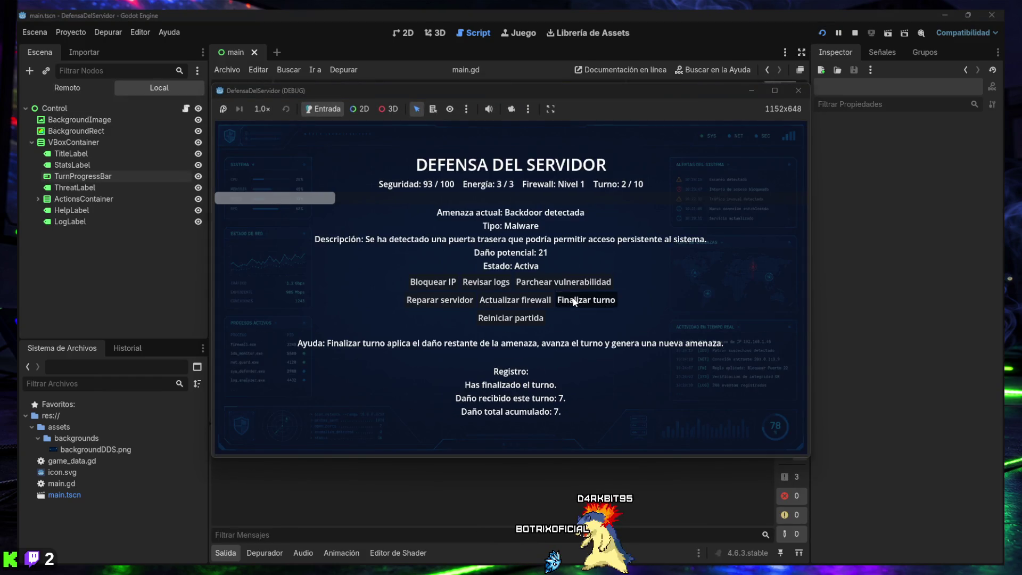
pyautogui.click(574, 300)
pyautogui.click(575, 301)
pyautogui.click(574, 300)
pyautogui.click(575, 300)
pyautogui.click(575, 301)
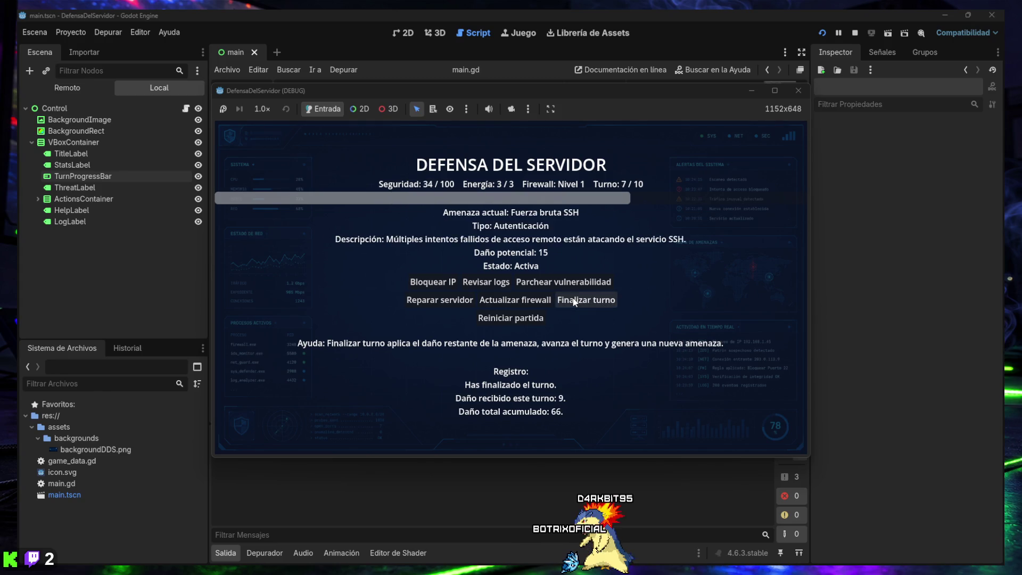
pyautogui.click(575, 300)
pyautogui.click(575, 300)
pyautogui.click(575, 301)
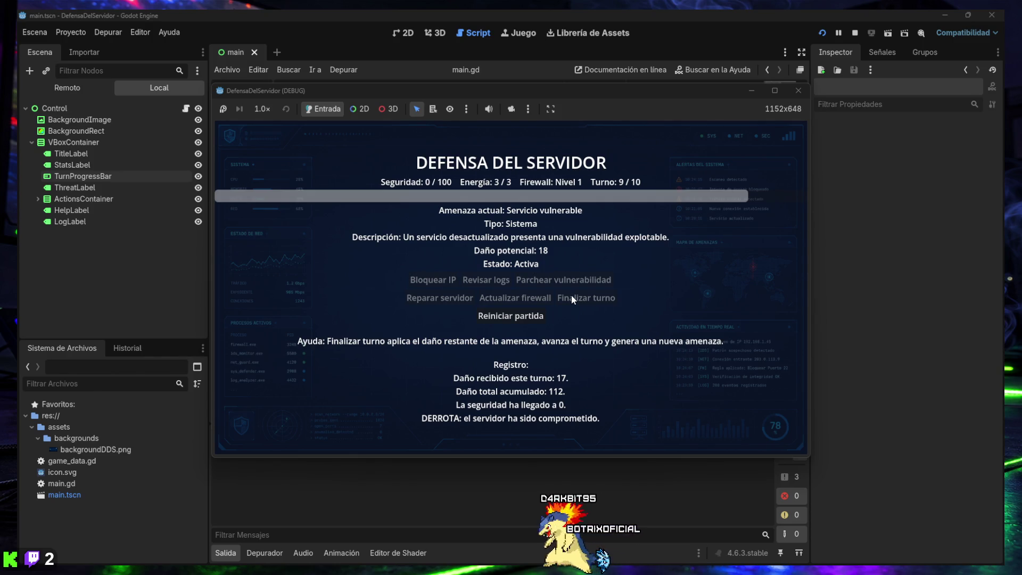
pyautogui.click(525, 316)
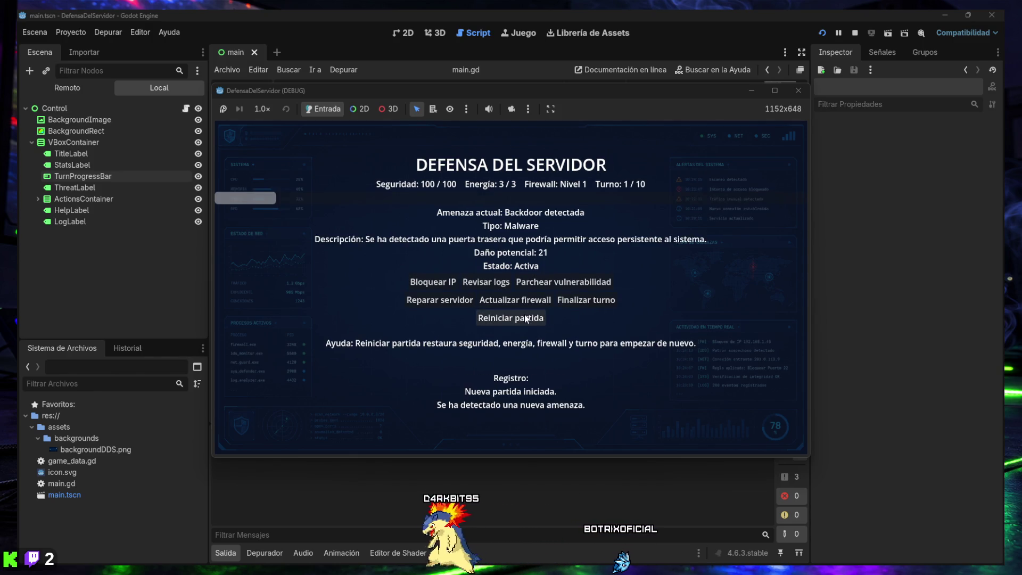
# - Play two more short rounds of ending turns, restarting the match after each
pyautogui.click(578, 305)
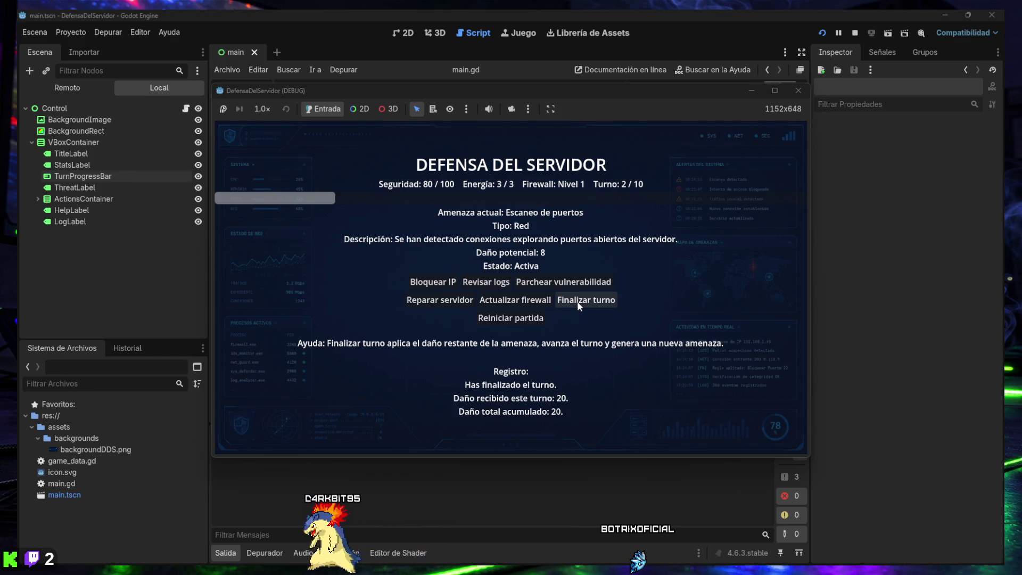
pyautogui.click(579, 306)
pyautogui.click(578, 305)
pyautogui.click(578, 306)
pyautogui.click(578, 303)
pyautogui.click(576, 302)
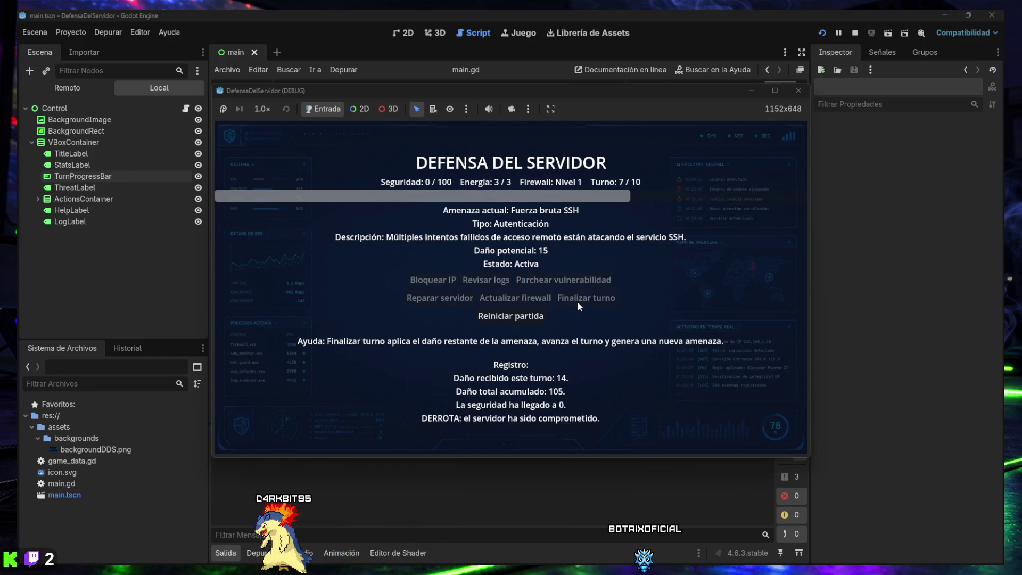
pyautogui.click(527, 316)
pyautogui.click(583, 299)
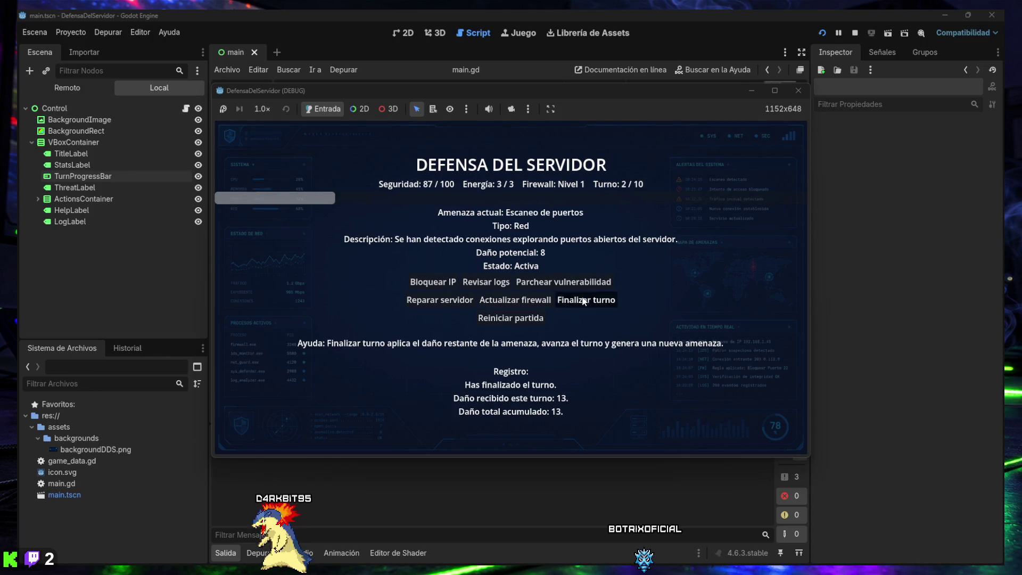
pyautogui.click(584, 299)
pyautogui.click(584, 299)
pyautogui.click(583, 299)
pyautogui.click(584, 299)
pyautogui.click(584, 299)
pyautogui.click(524, 316)
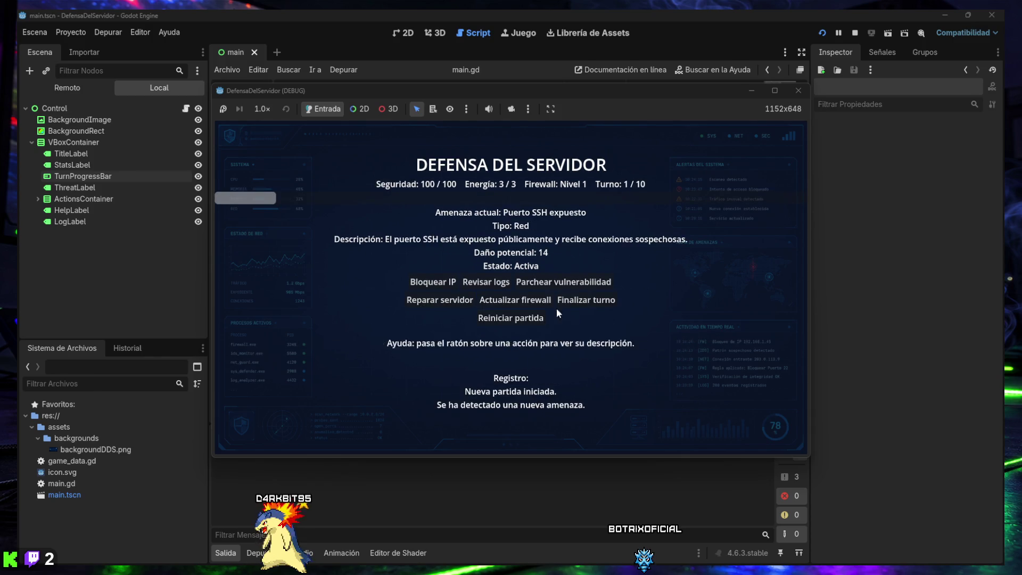
# - Keep ending turns and restarting to watch the turn bar fill and reset
pyautogui.click(569, 300)
pyautogui.click(569, 300)
pyautogui.click(569, 300)
pyautogui.click(569, 300)
pyautogui.click(569, 300)
pyautogui.click(569, 301)
pyautogui.click(511, 317)
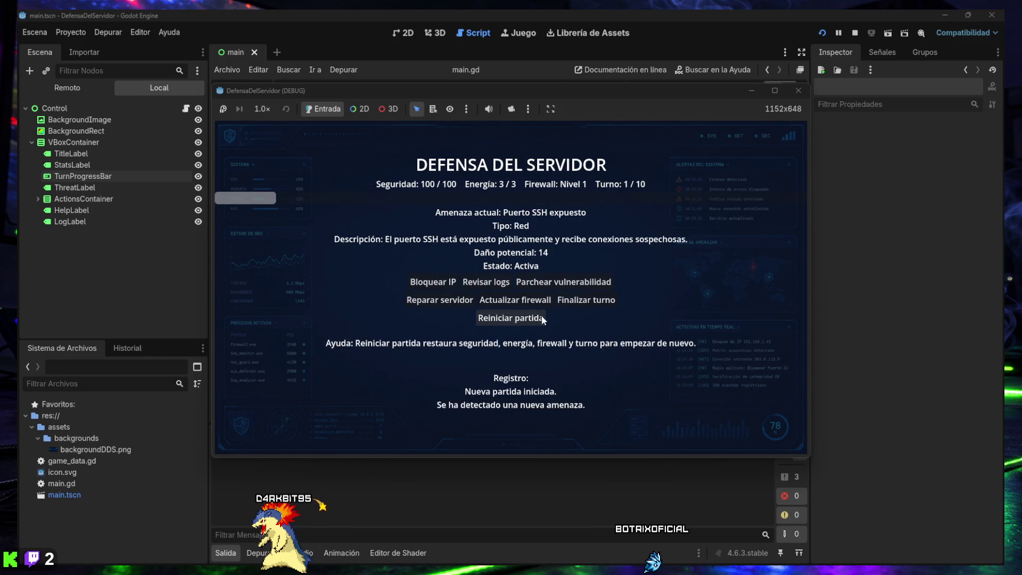
pyautogui.click(585, 301)
pyautogui.click(585, 300)
pyautogui.click(588, 302)
pyautogui.click(589, 302)
pyautogui.click(589, 301)
pyautogui.click(588, 301)
pyautogui.click(585, 301)
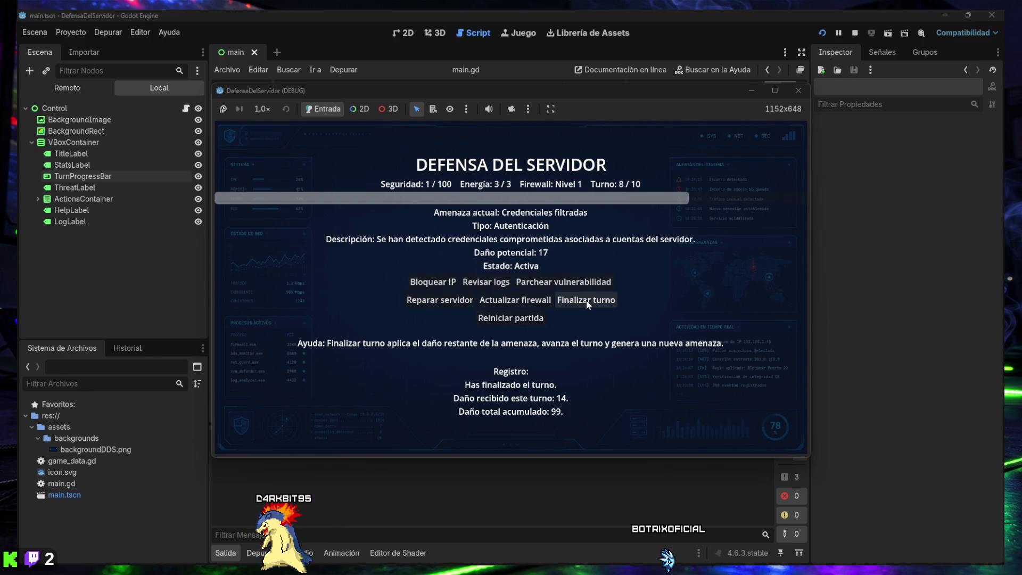
pyautogui.click(584, 300)
pyautogui.click(543, 317)
pyautogui.click(577, 300)
pyautogui.click(576, 300)
pyautogui.click(576, 300)
pyautogui.click(577, 300)
pyautogui.click(577, 300)
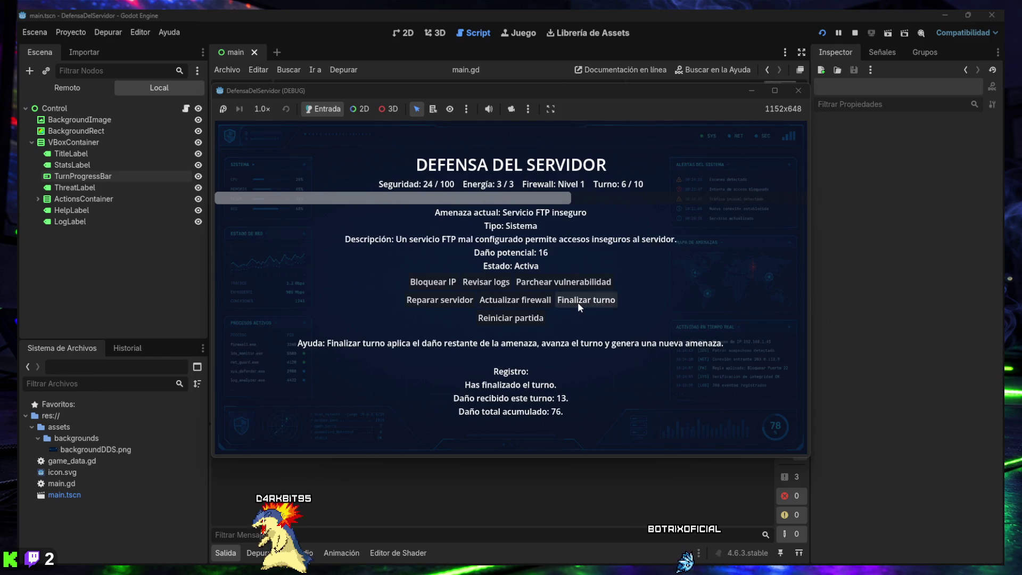
pyautogui.click(577, 300)
pyautogui.click(577, 300)
pyautogui.click(511, 316)
# - Play two final rounds until the server falls, restart, then stop the running game
pyautogui.click(570, 300)
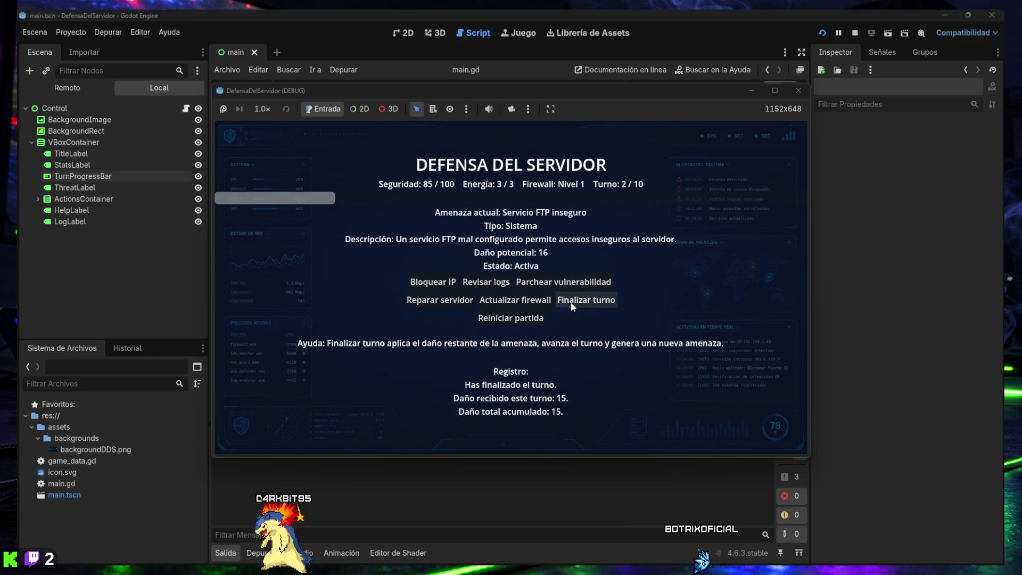
pyautogui.click(571, 300)
pyautogui.click(570, 300)
pyautogui.click(570, 301)
pyautogui.click(571, 300)
pyautogui.click(571, 302)
pyautogui.click(570, 301)
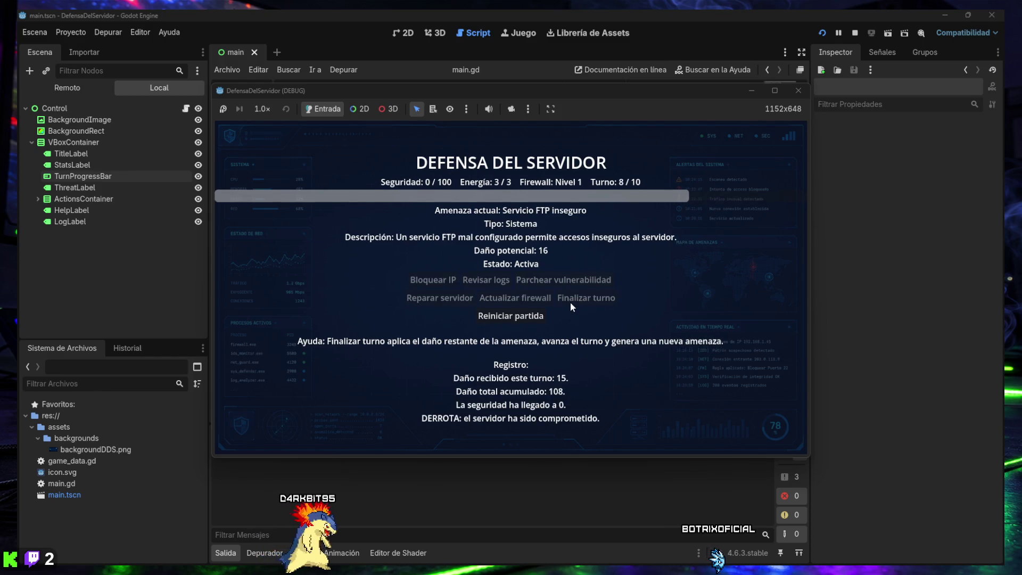
pyautogui.click(536, 319)
pyautogui.click(573, 301)
pyautogui.click(573, 301)
pyautogui.click(573, 301)
pyautogui.click(573, 301)
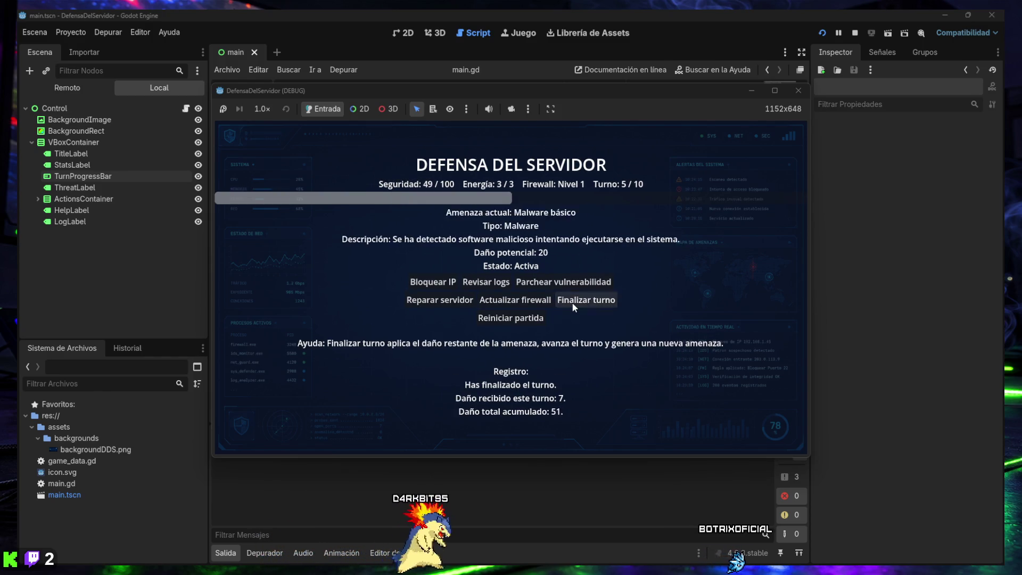
pyautogui.click(573, 301)
pyautogui.click(573, 301)
pyautogui.click(574, 301)
pyautogui.click(573, 305)
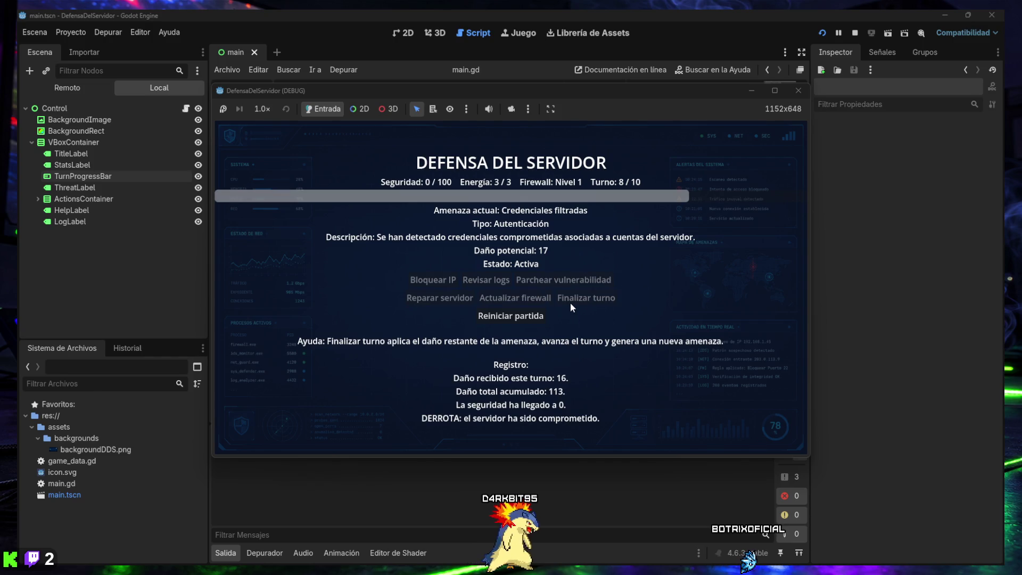
pyautogui.click(538, 315)
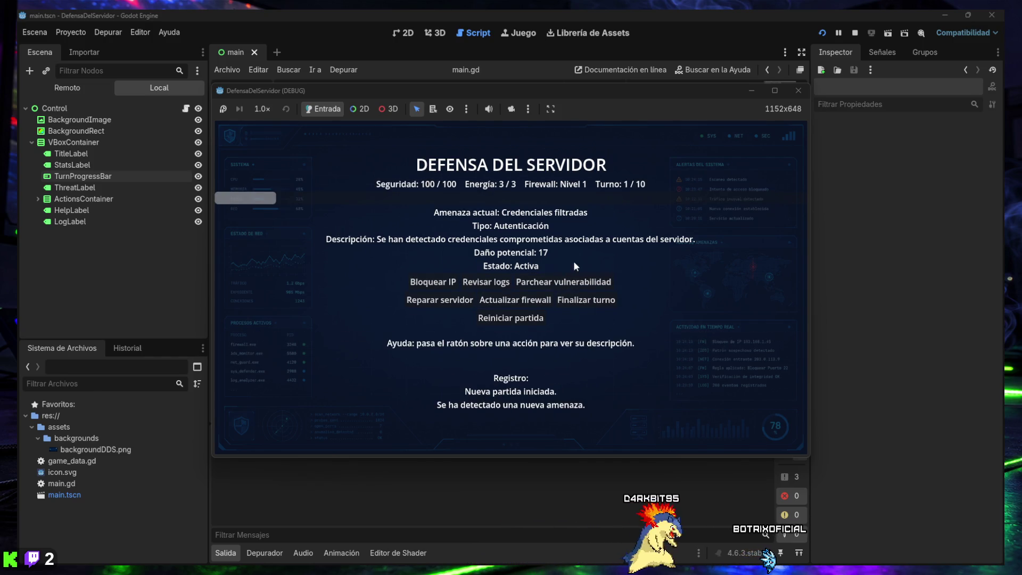
pyautogui.click(796, 91)
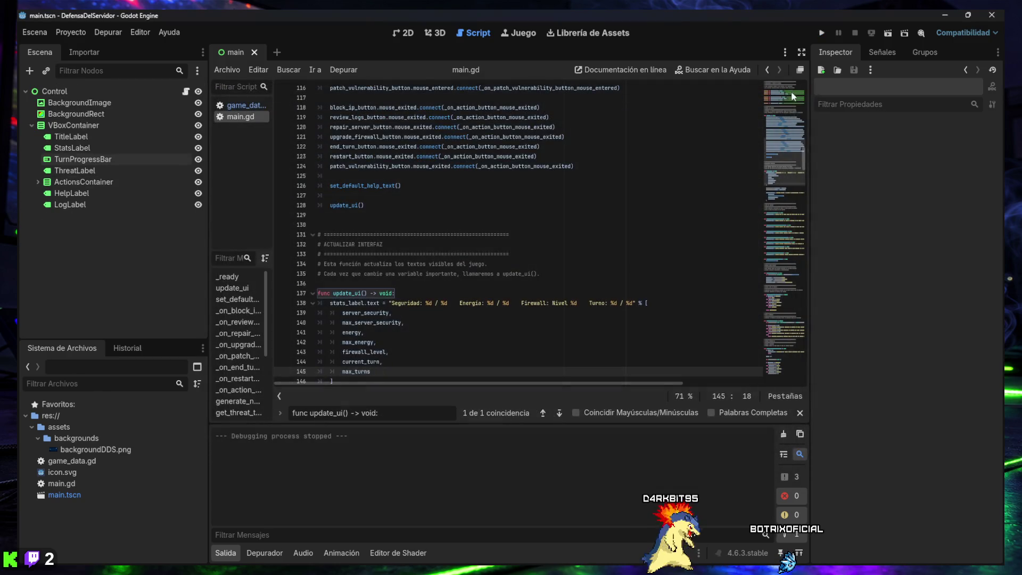
# - Collapse the Output panel to read update_ui() in main.gd, then return to the 2D scene view
pyautogui.click(237, 552)
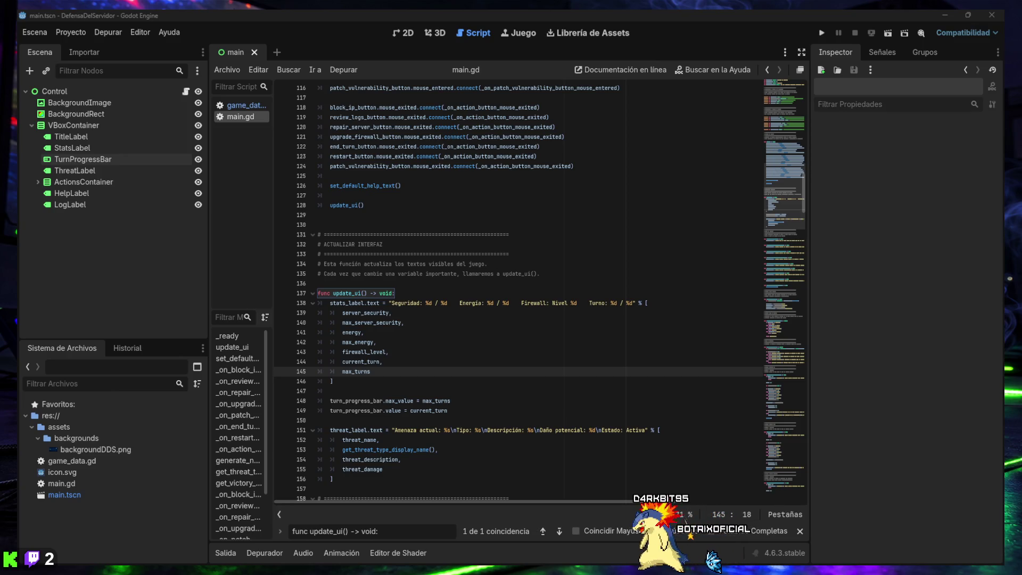
pyautogui.click(408, 33)
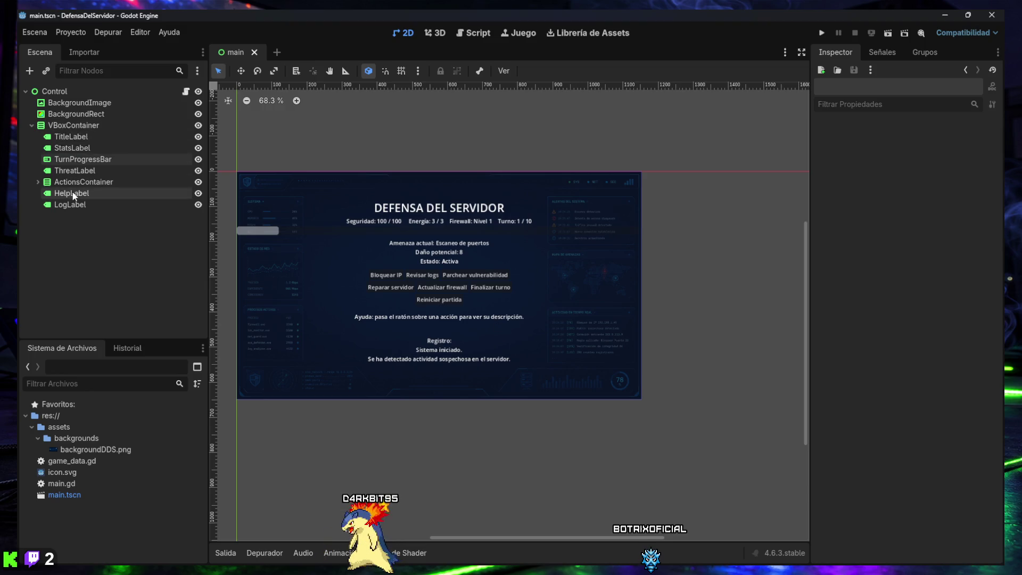
# - Inspect TurnProgressBar's 0–10 range and 24 px minimum height, then select VBoxContainer
pyautogui.click(85, 161)
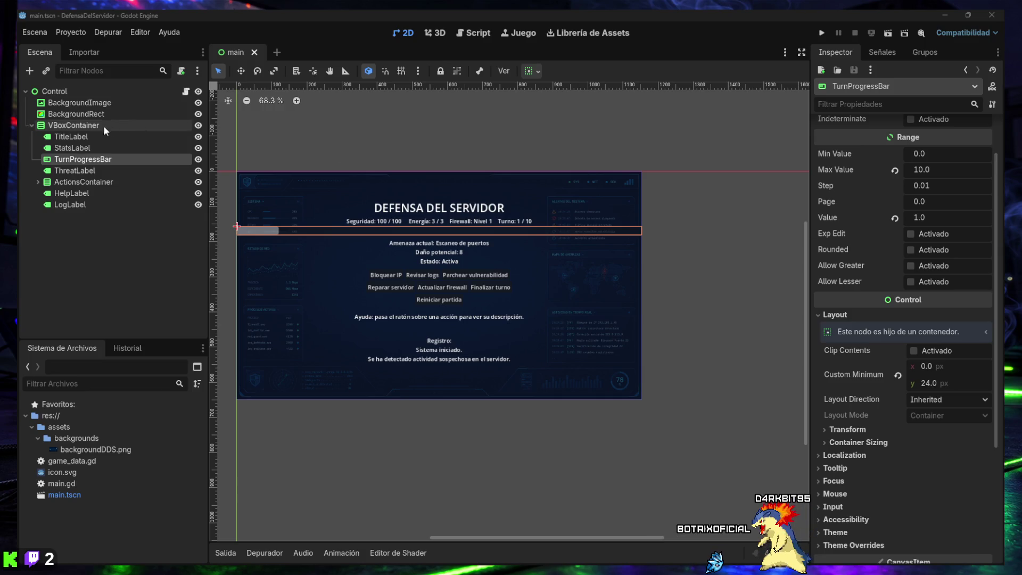
pyautogui.click(68, 125)
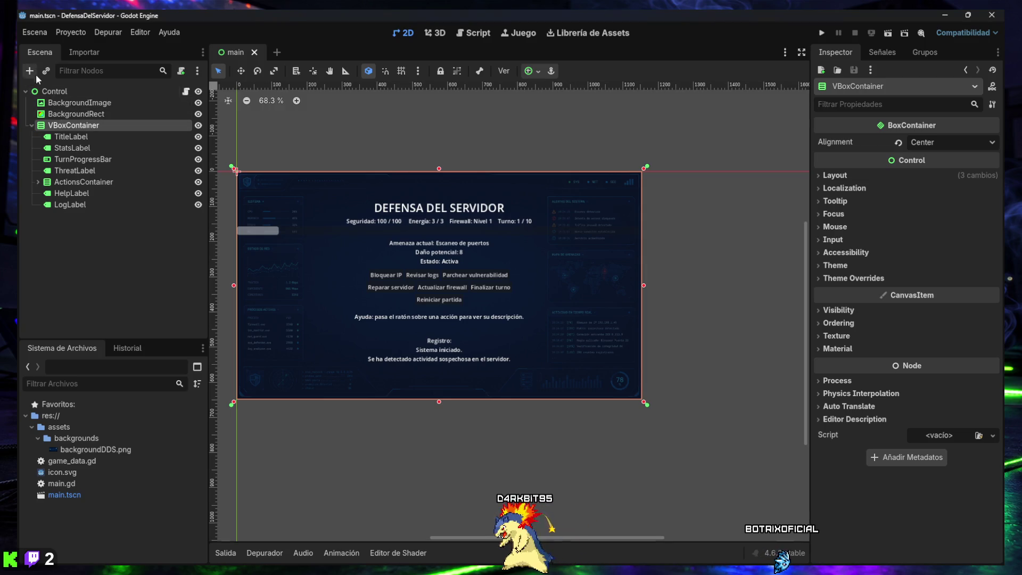
# - Add a ProgressBar named SecurityProgressBar above TurnProgressBar, with Show Percentage unchecked
pyautogui.hotkey('ctrl', 'a')
pyautogui.doubleClick(383, 212)
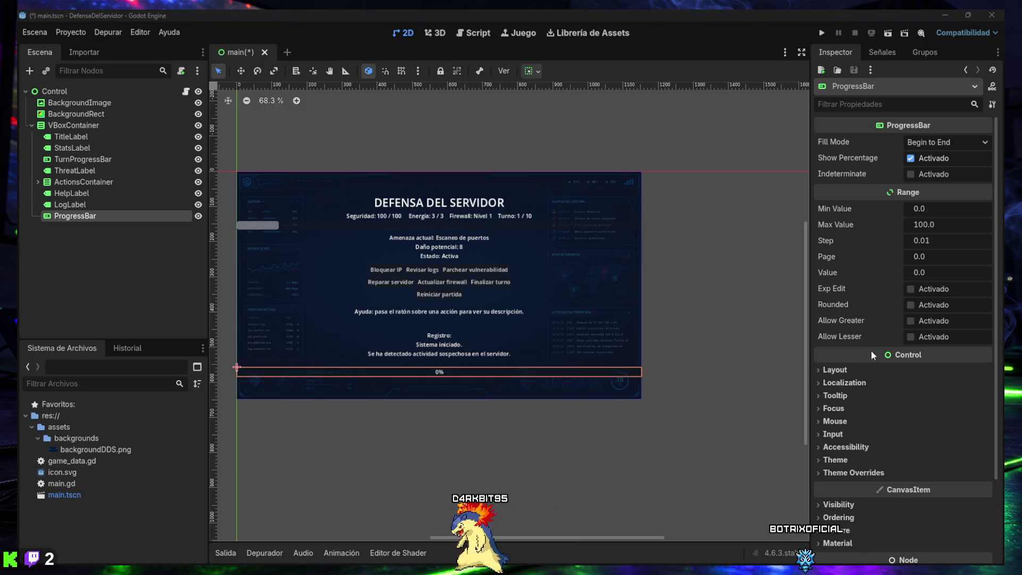
pyautogui.click(72, 215)
pyautogui.write('SecurityProgressBar')
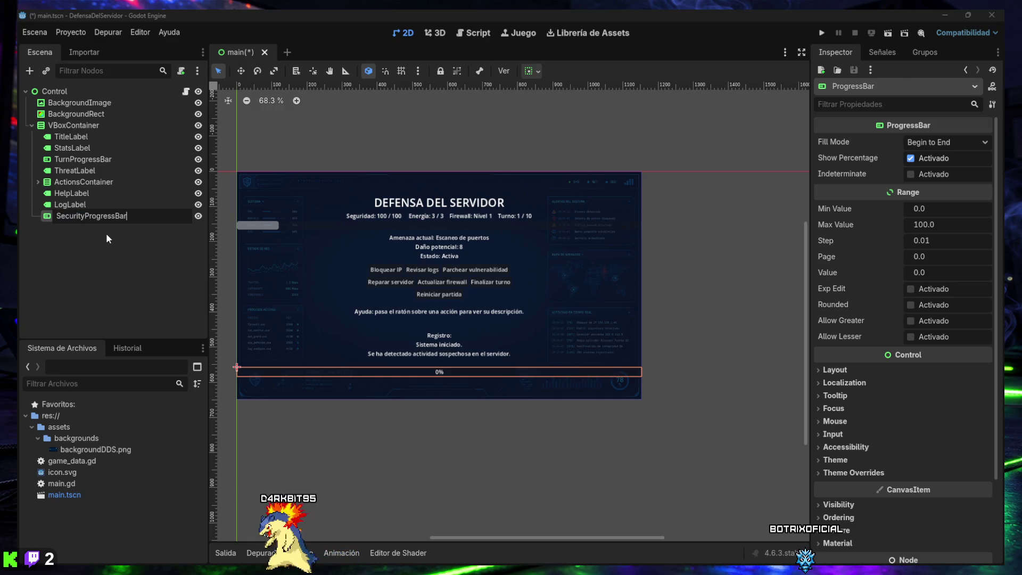
pyautogui.press('Return')
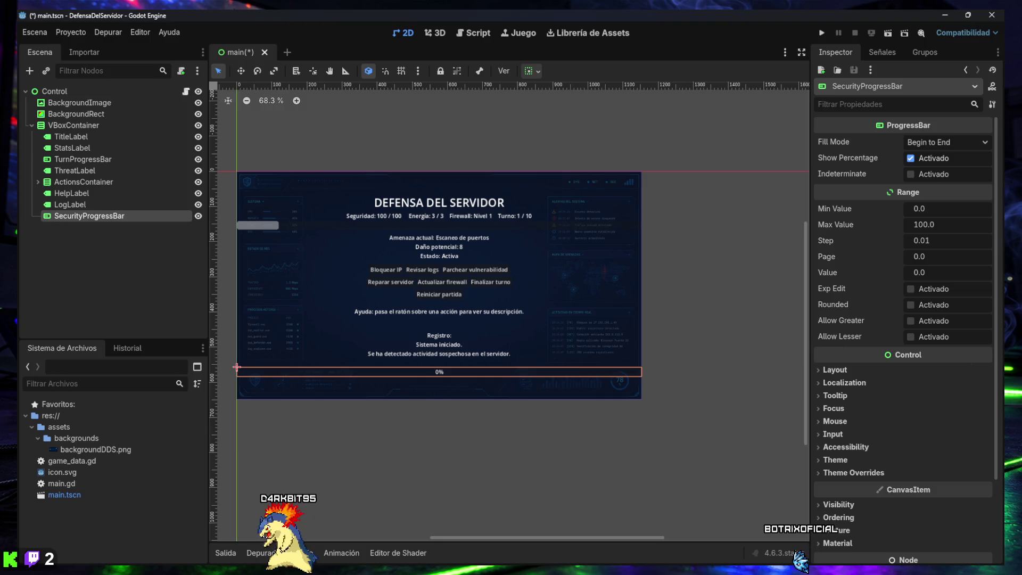
pyautogui.moveTo(80, 216); pyautogui.dragTo(70, 155)
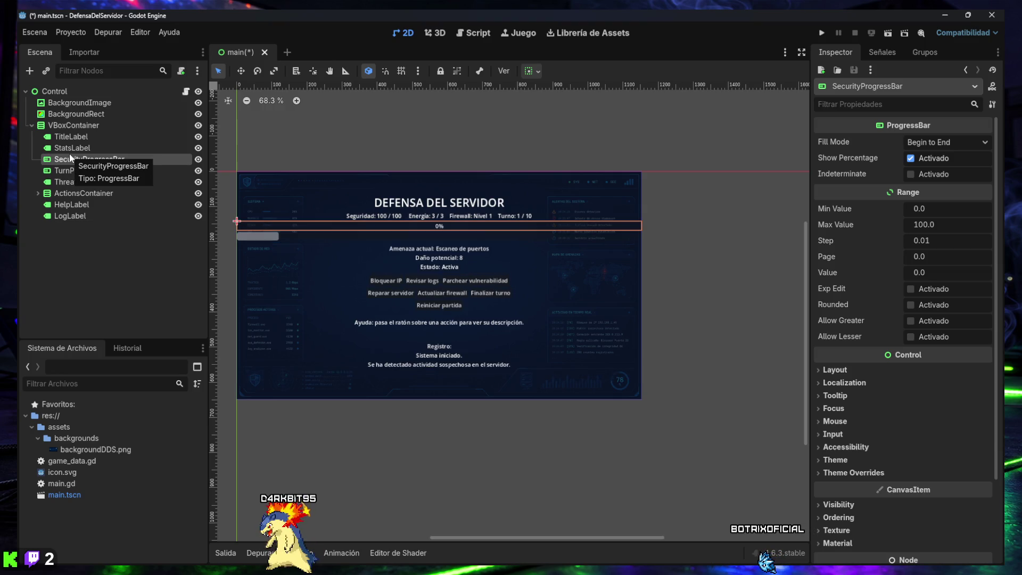
pyautogui.click(909, 158)
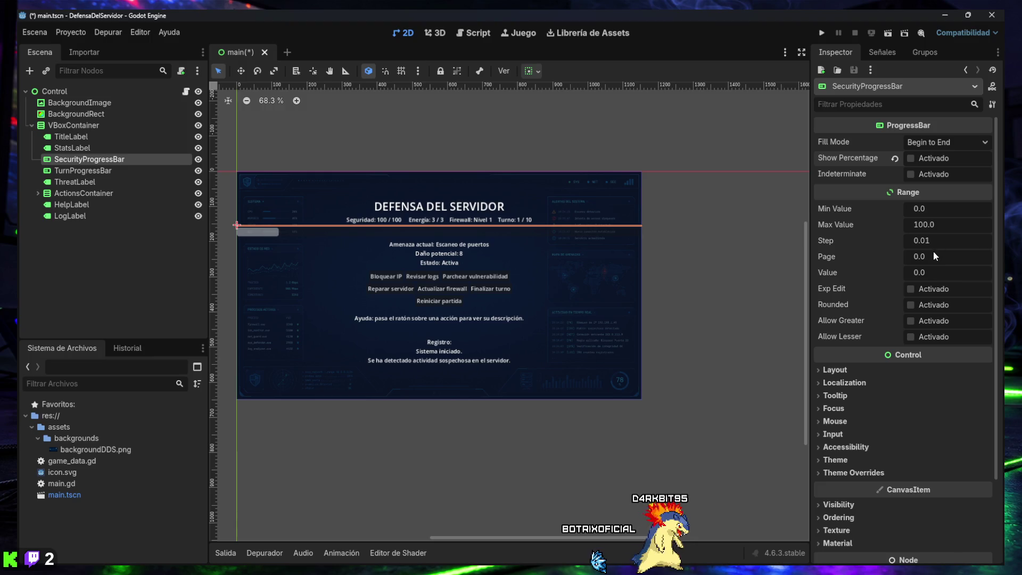
# - Give SecurityProgressBar value 100 and a 24 px custom minimum height, then save the scene
pyautogui.click(928, 272)
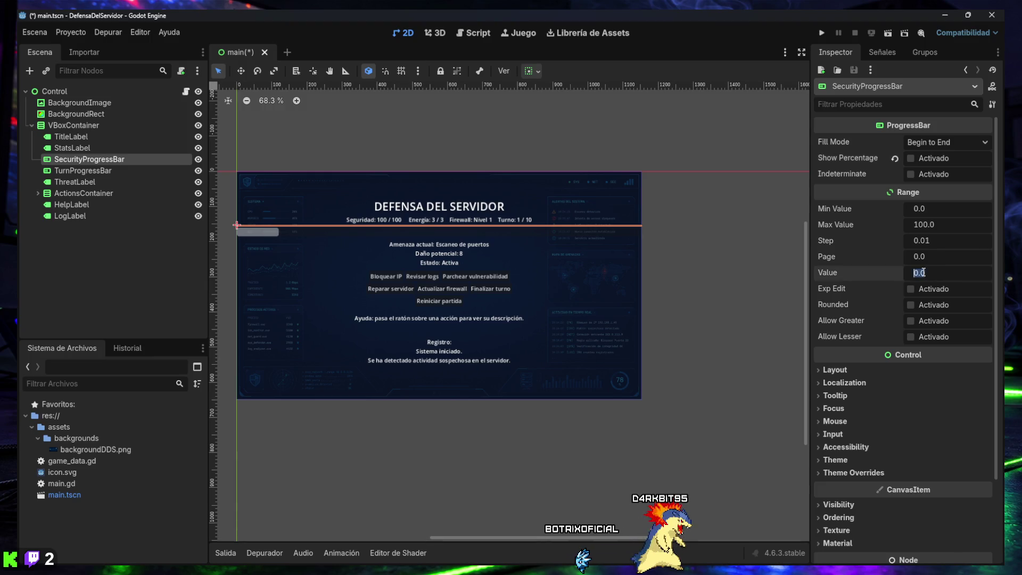
pyautogui.write('100')
pyautogui.press('Return')
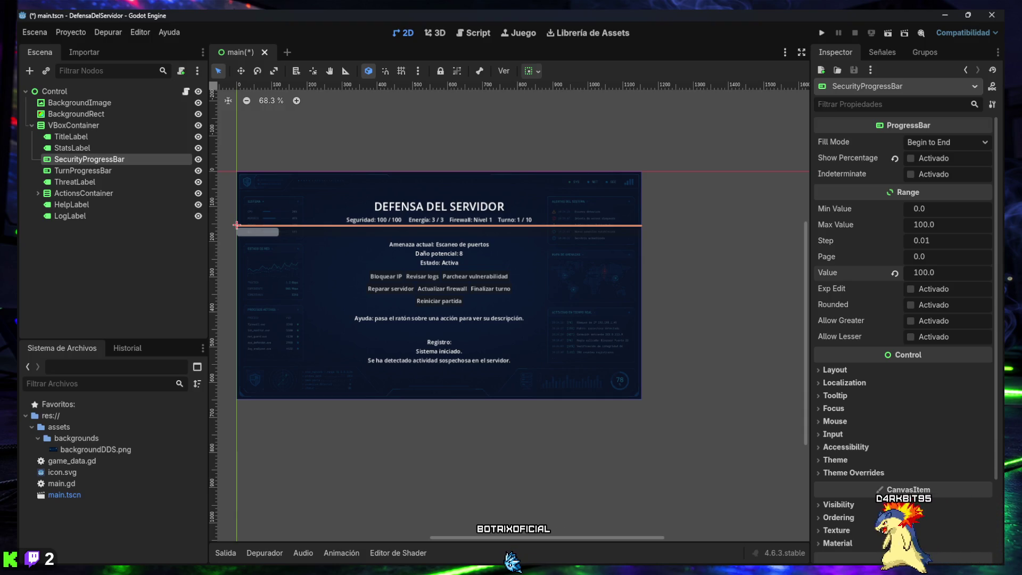
pyautogui.click(836, 369)
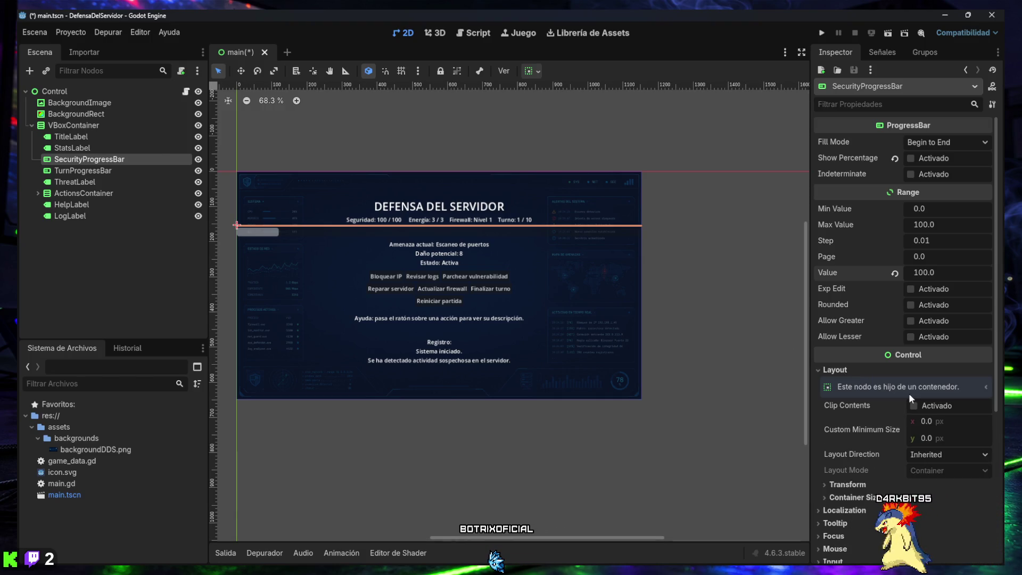
pyautogui.click(930, 437)
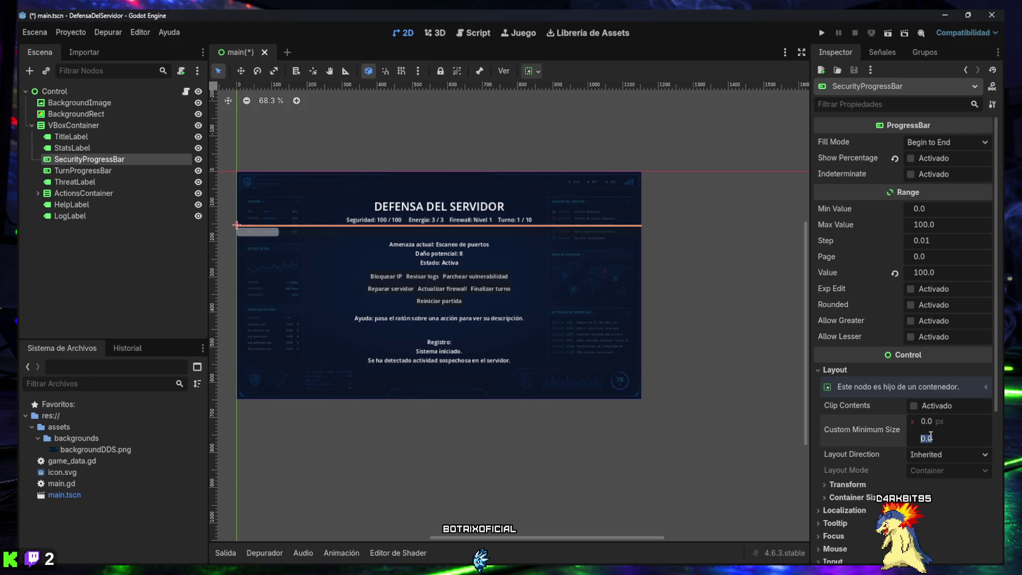
pyautogui.write('24')
pyautogui.press('Return')
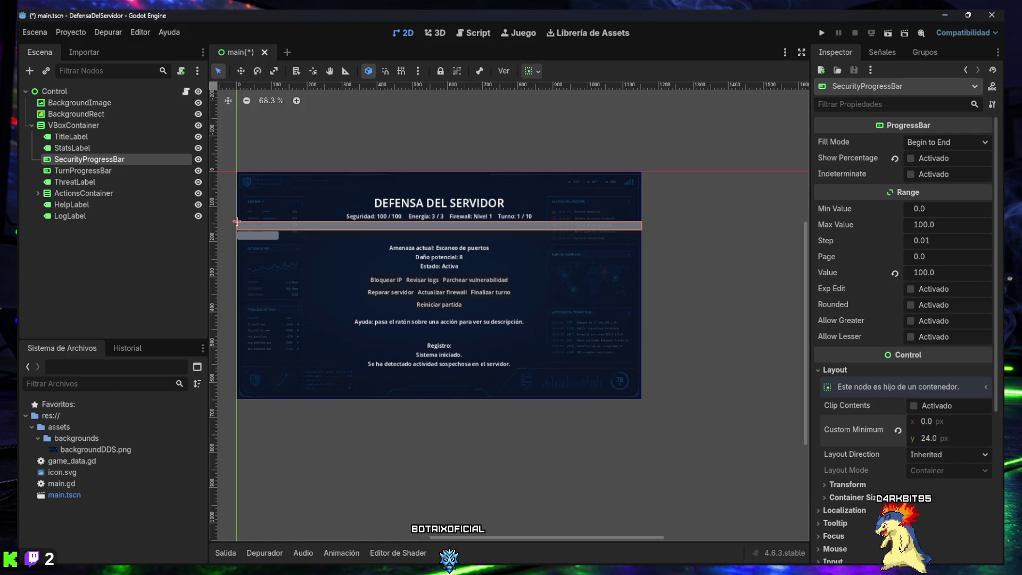
pyautogui.click(461, 422)
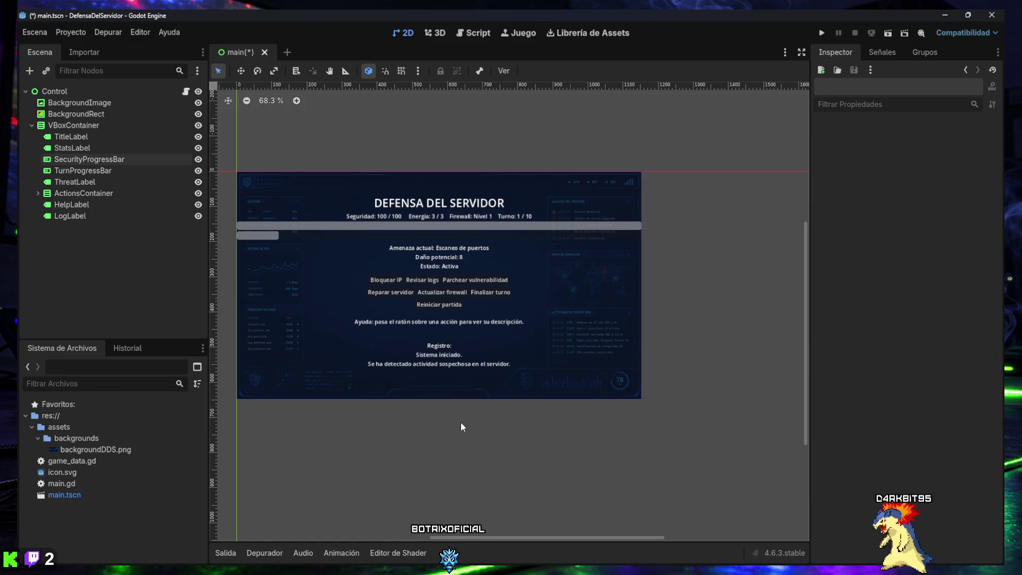
pyautogui.hotkey('ctrl', 's')
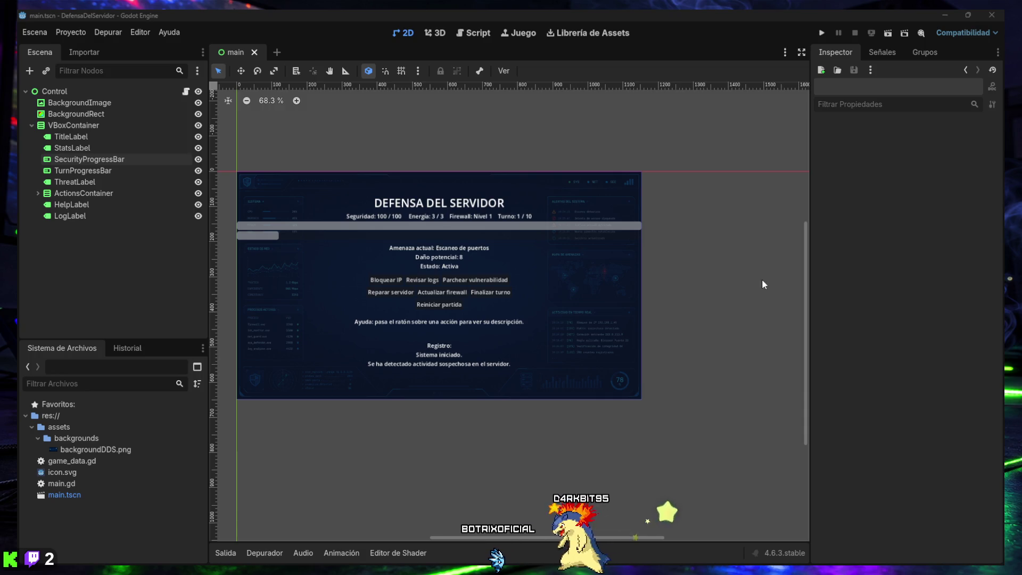
pyautogui.click(478, 31)
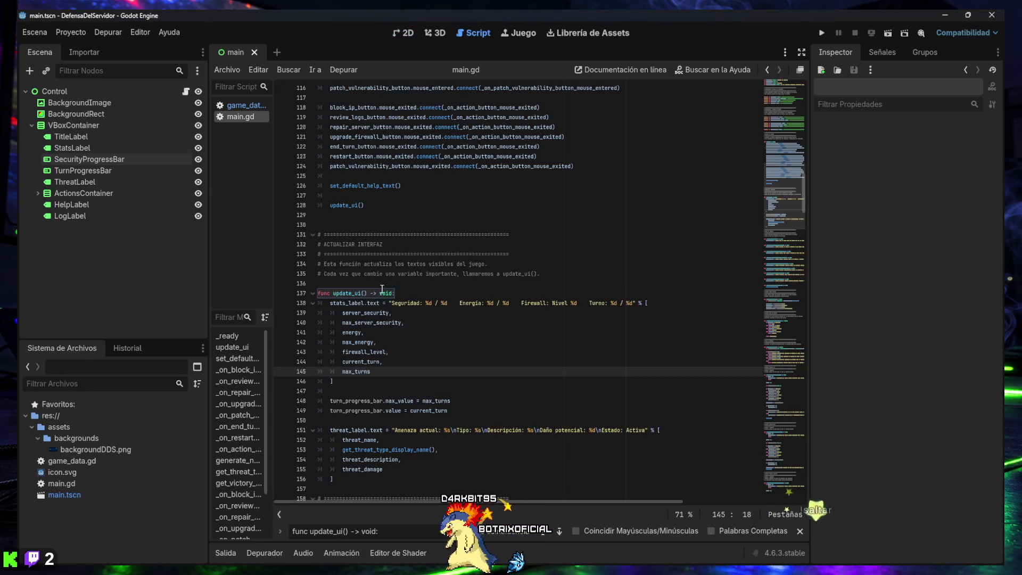
pyautogui.moveTo(378, 531); pyautogui.dragTo(293, 530)
pyautogui.write('@onready var stats_label: Label = $VBoxContainer/StatsLabel')
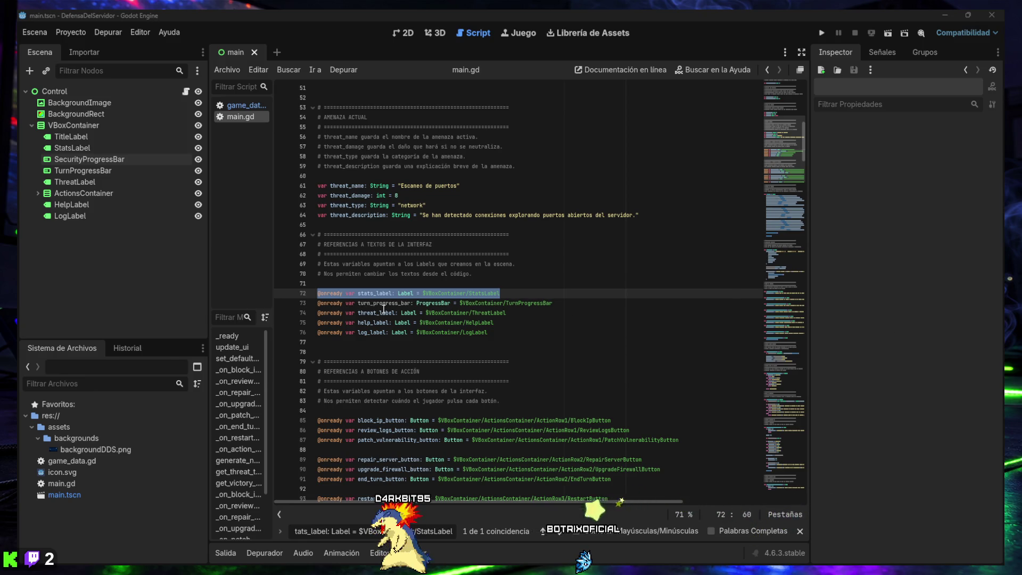
pyautogui.click(522, 294)
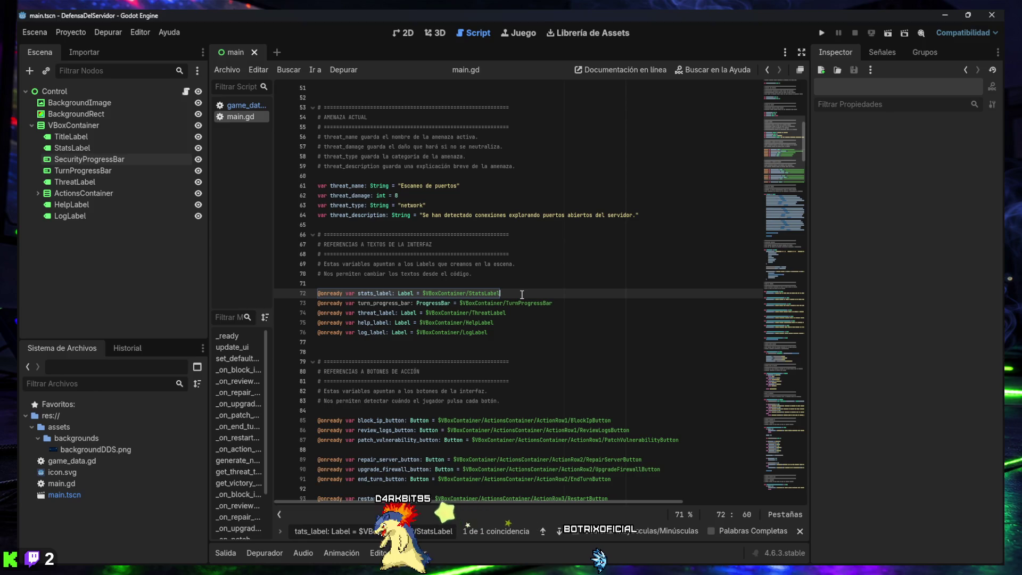
pyautogui.press('Return')
pyautogui.write('@onready var security_progress_bar: ProgressBar = $VBoxContainer/SecurityProgressBar')
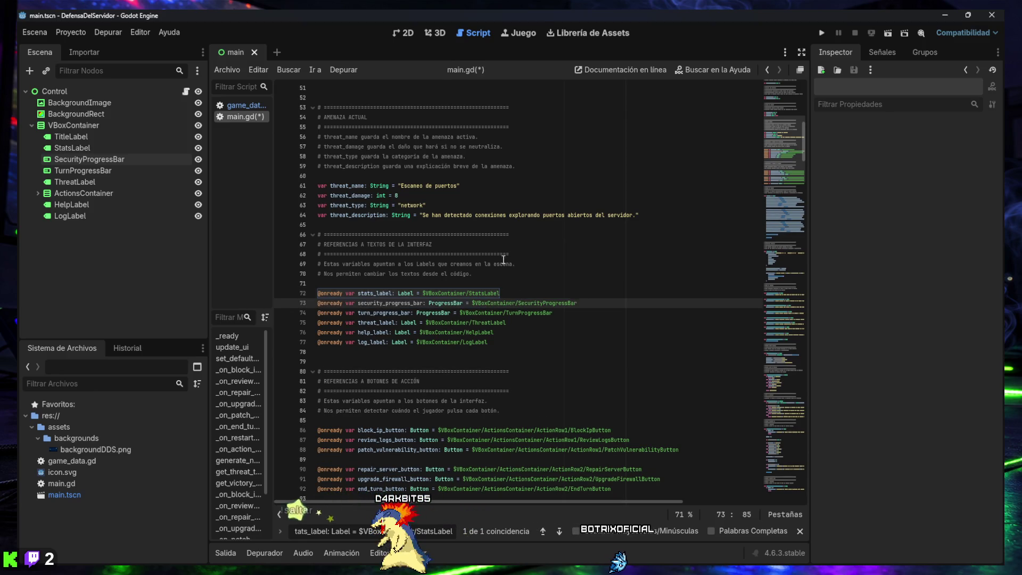
pyautogui.click(532, 291)
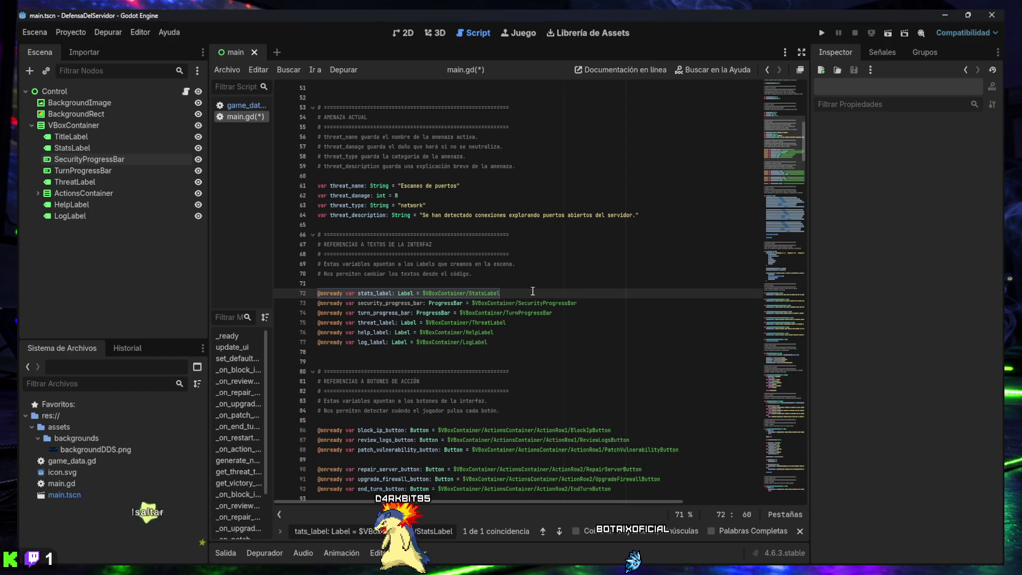
pyautogui.press('Down')
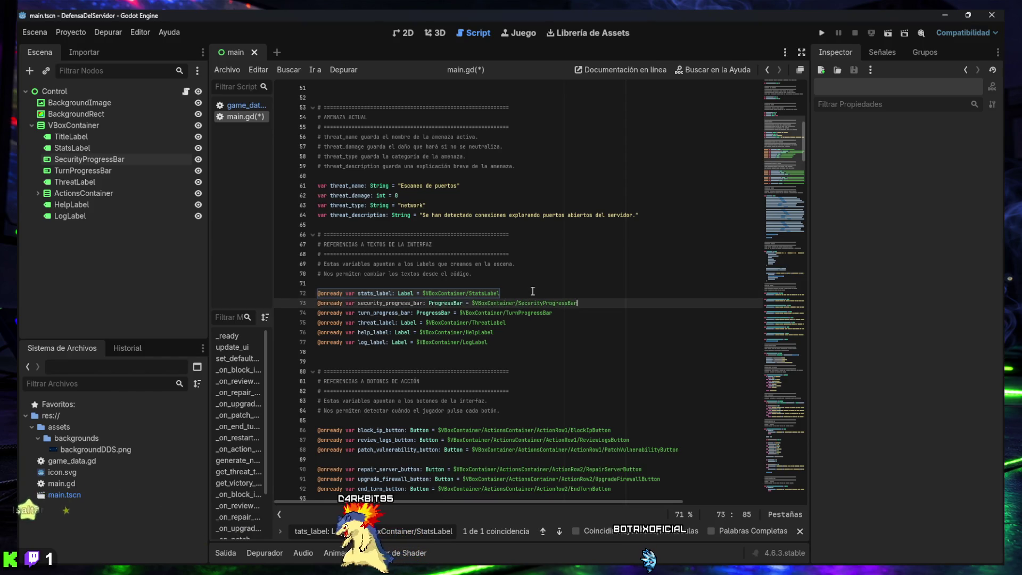
pyautogui.press('End')
pyautogui.press('Return')
pyautogui.press('BackSpace')
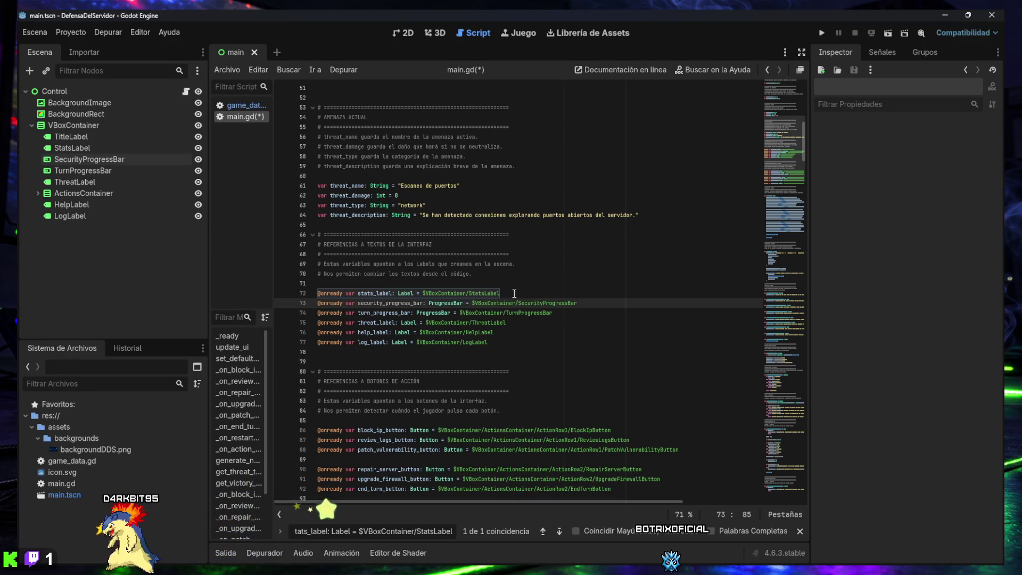
# - Search main.gd for the turn_progress_bar.max_value line
pyautogui.click(798, 531)
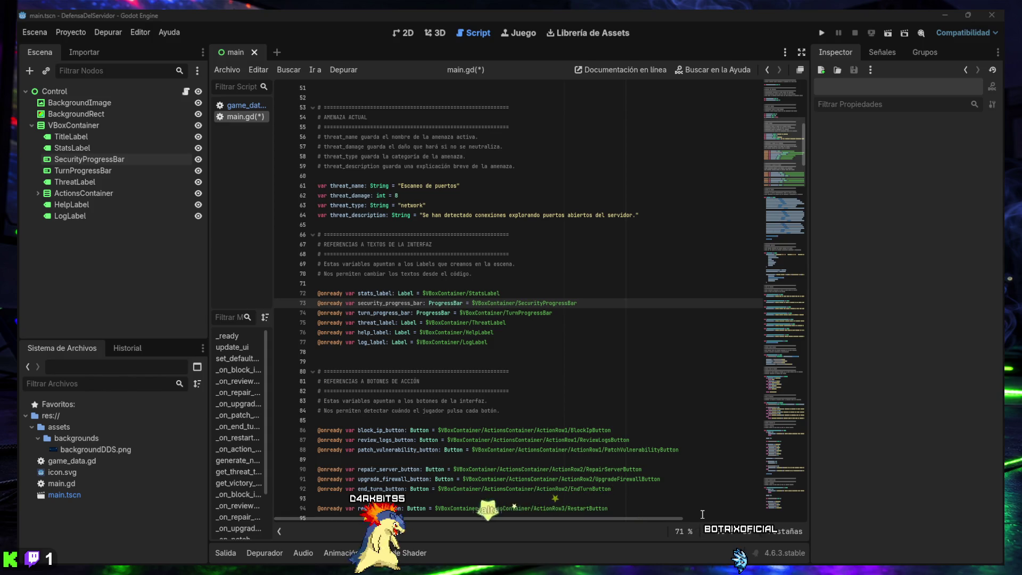
pyautogui.click(535, 469)
pyautogui.hotkey('ctrl', 'f')
pyautogui.write('turn_progress_bar.max_value = max_turns')
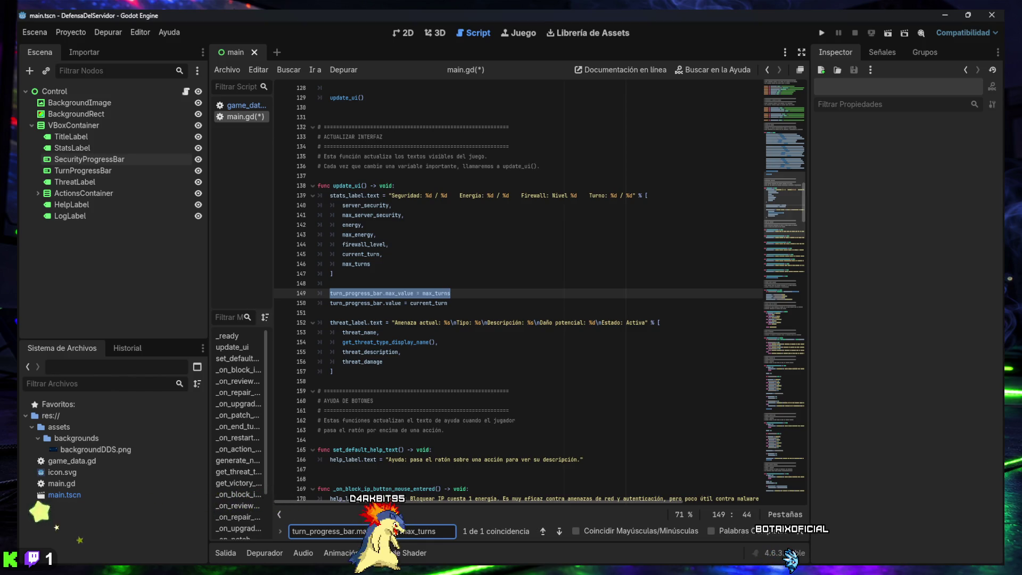
# - Paste security_progress_bar max_value and value lines into update_ui(), save, and run the game with F5
pyautogui.click(355, 284)
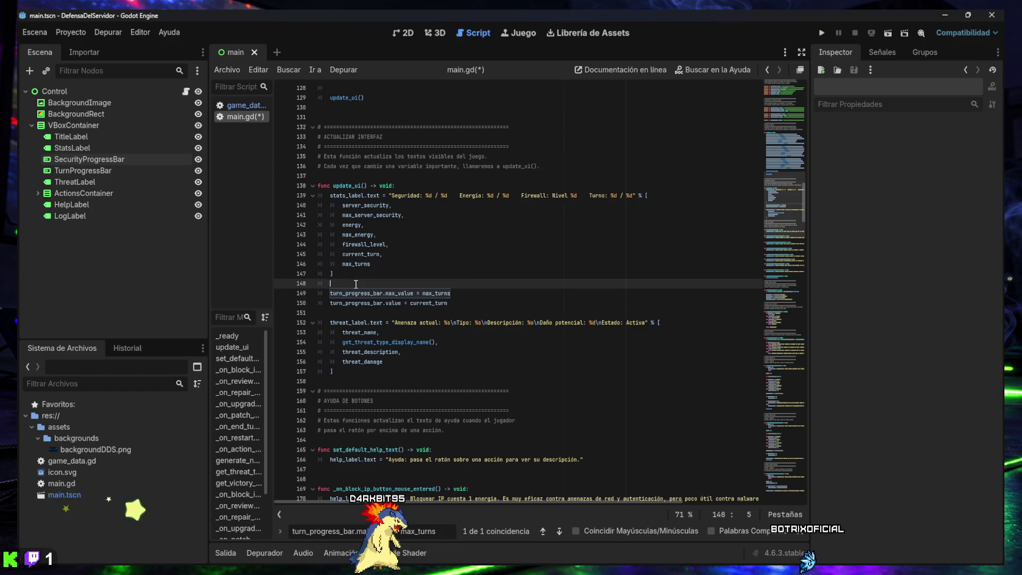
pyautogui.hotkey('ctrl', 'v')
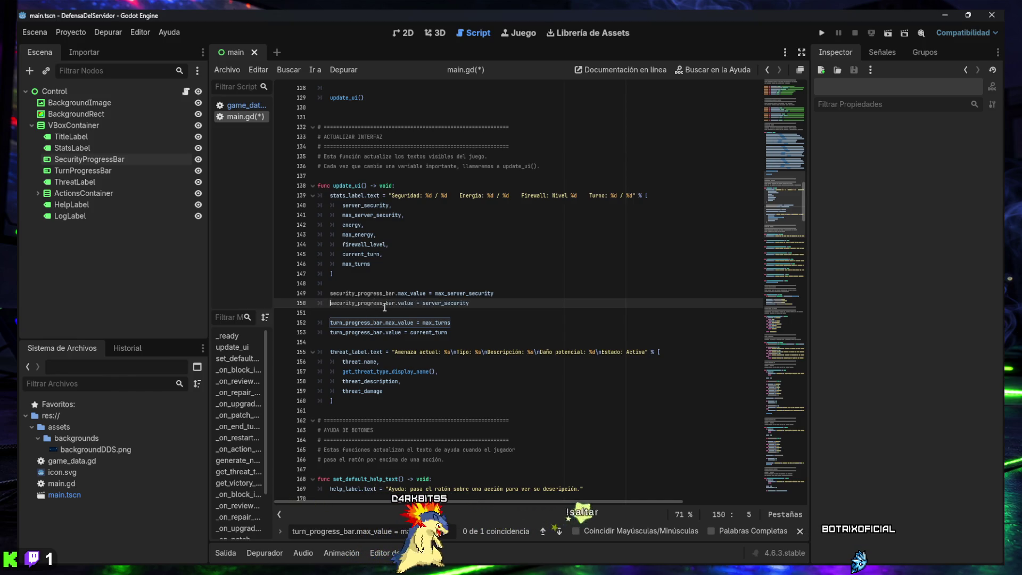
pyautogui.click(482, 316)
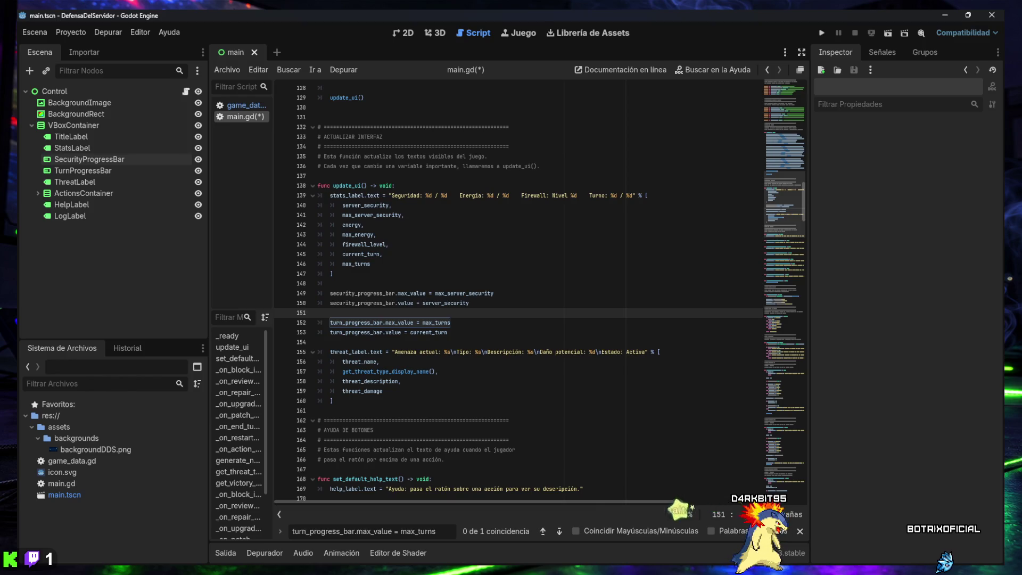
pyautogui.click(504, 326)
pyautogui.hotkey('ctrl', 's')
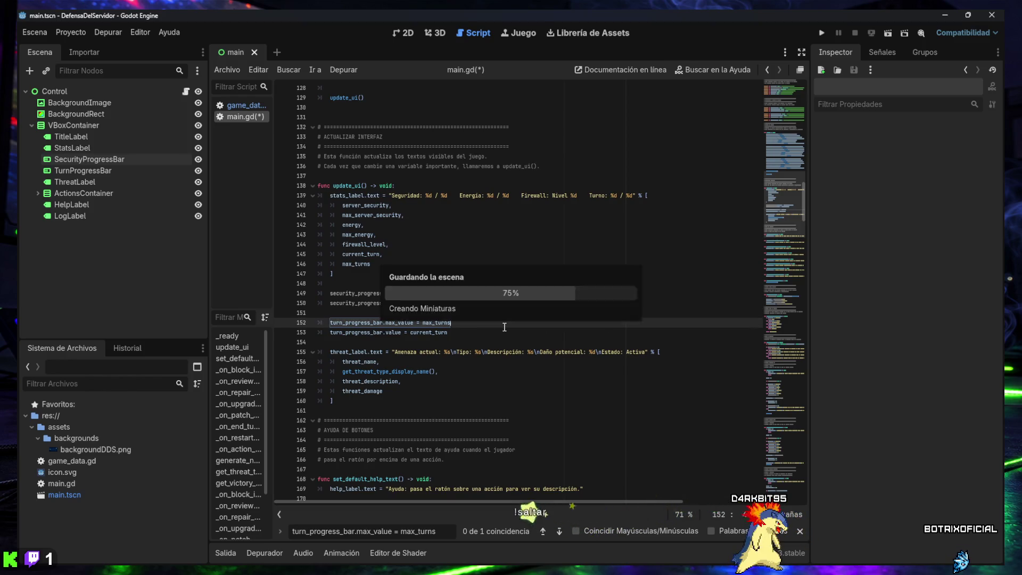
pyautogui.press('F5')
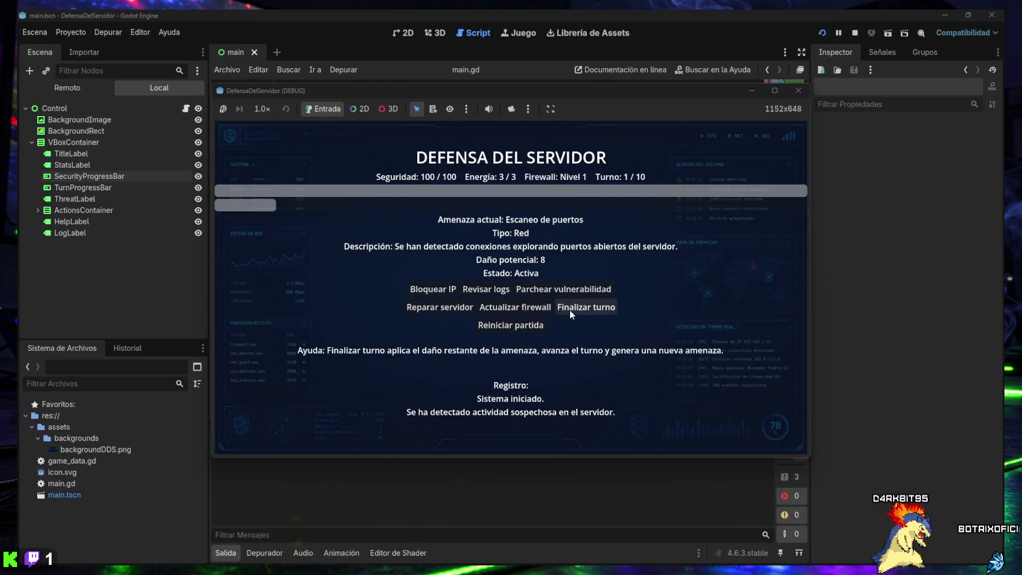
# - End turns until security drains to 0 and the server is defeated, then restart the match
pyautogui.click(570, 311)
pyautogui.click(570, 311)
pyautogui.click(570, 311)
pyautogui.click(570, 311)
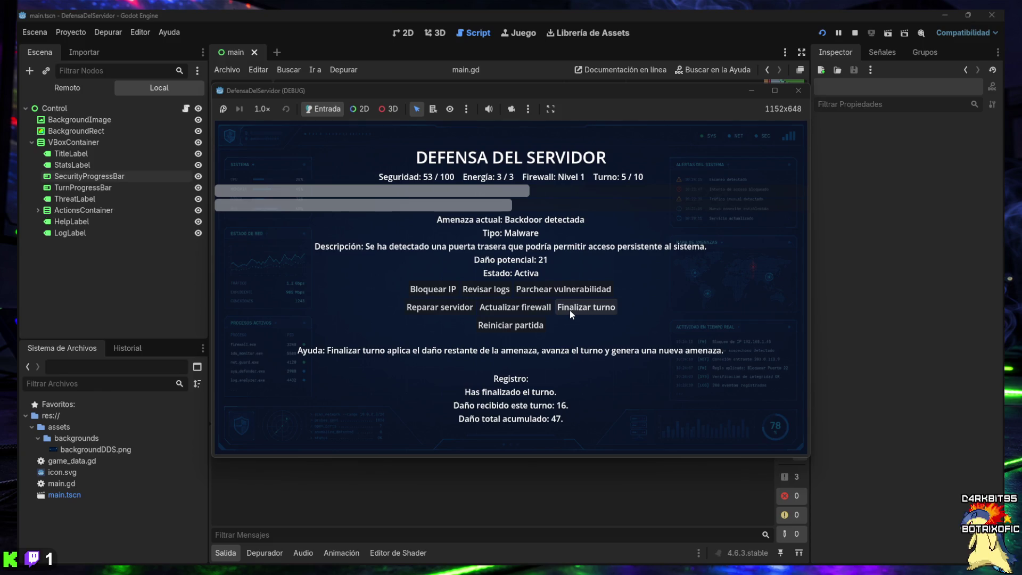
pyautogui.click(570, 310)
pyautogui.click(569, 310)
pyautogui.click(570, 310)
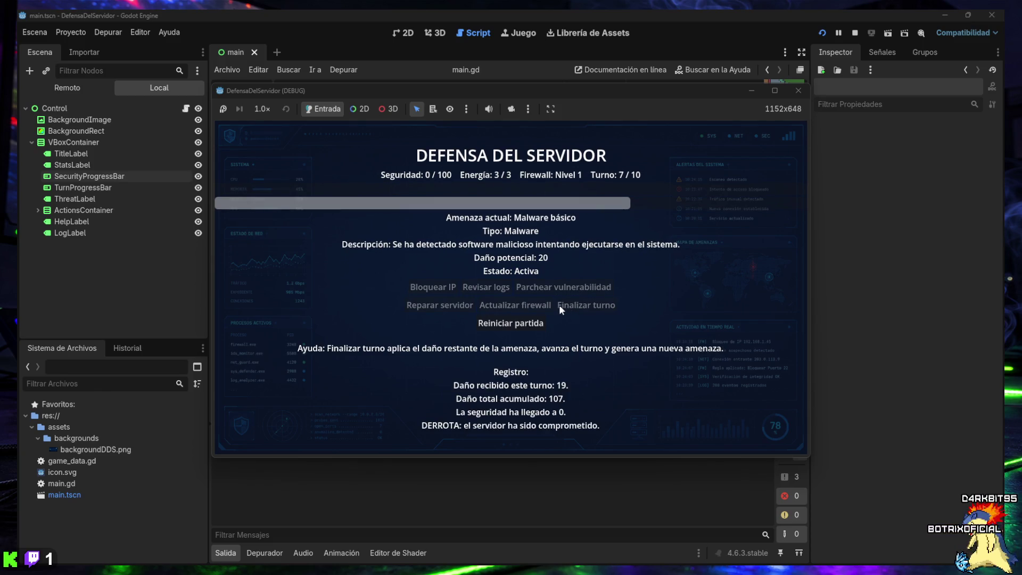
pyautogui.click(513, 324)
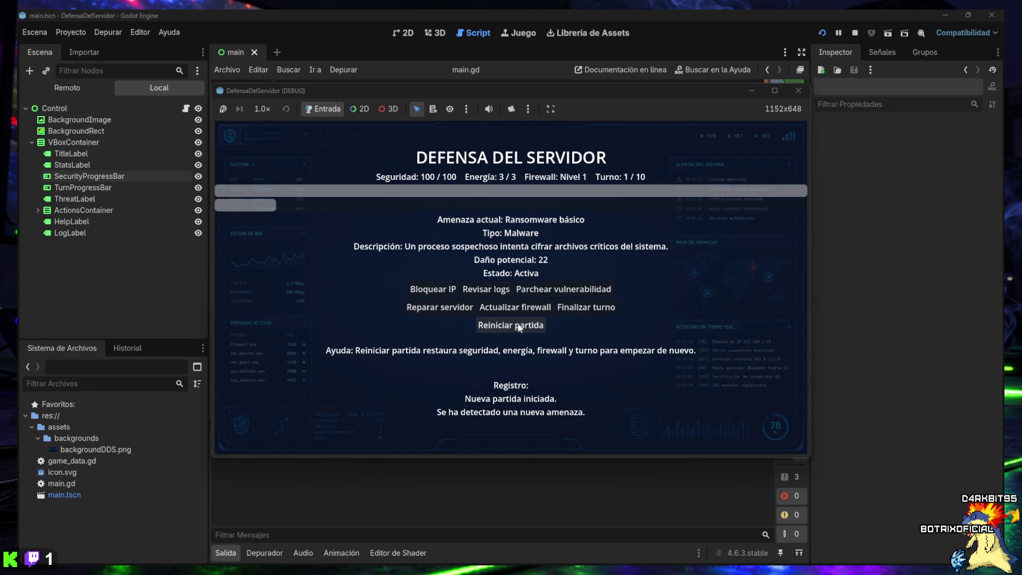
# - Lose the new match the same way, then close the running game
pyautogui.click(573, 311)
pyautogui.click(573, 311)
pyautogui.click(573, 312)
pyautogui.click(573, 311)
pyautogui.click(573, 311)
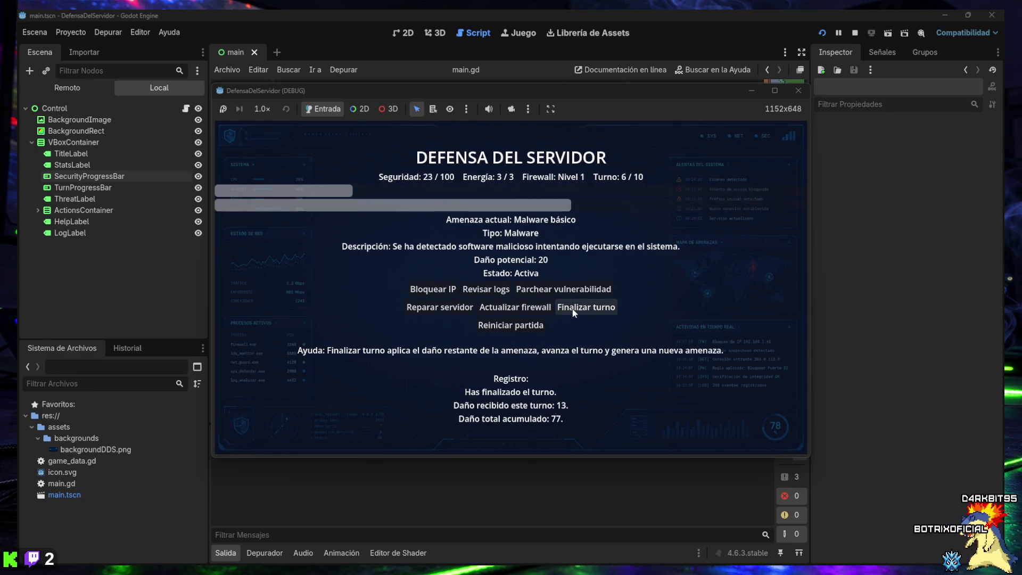
pyautogui.click(573, 311)
pyautogui.click(572, 311)
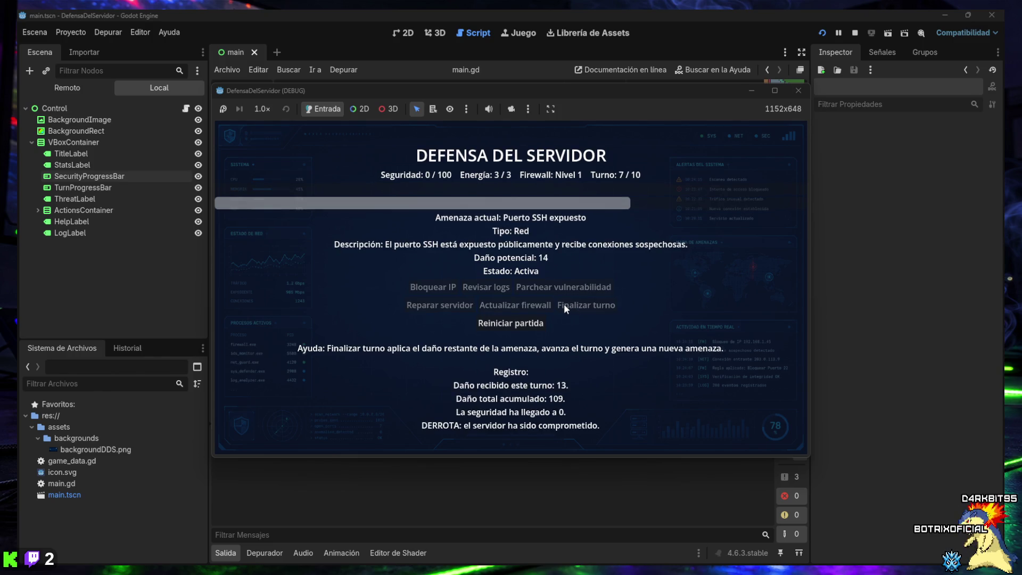
pyautogui.click(793, 91)
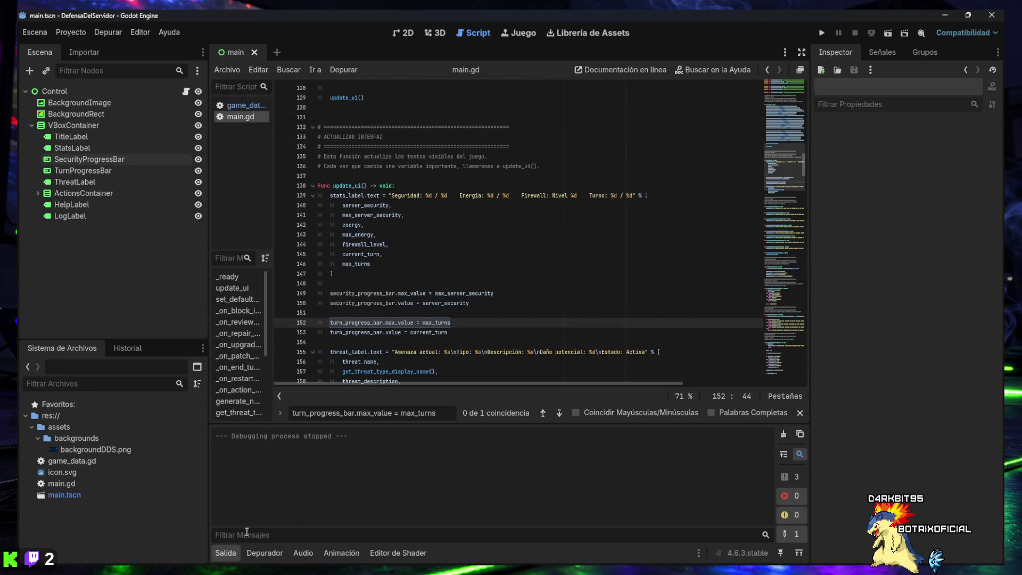
# - Collapse the Output panel and drag the dock splitters to narrow the Scene dock and widen the script list
pyautogui.click(224, 552)
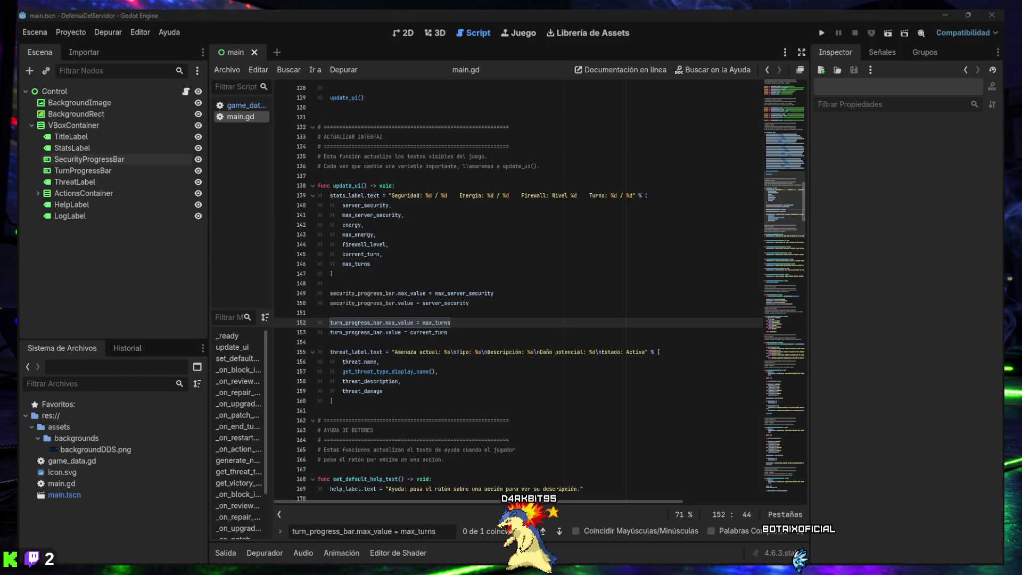
pyautogui.moveTo(211, 283); pyautogui.dragTo(150, 279)
pyautogui.moveTo(216, 263)
pyautogui.mouseDown()
pyautogui.moveTo(333, 253)
pyautogui.moveTo(247, 254)
pyautogui.mouseUp()
pyautogui.scroll(-2, 222, 379)
pyautogui.scroll(3, 222, 379)
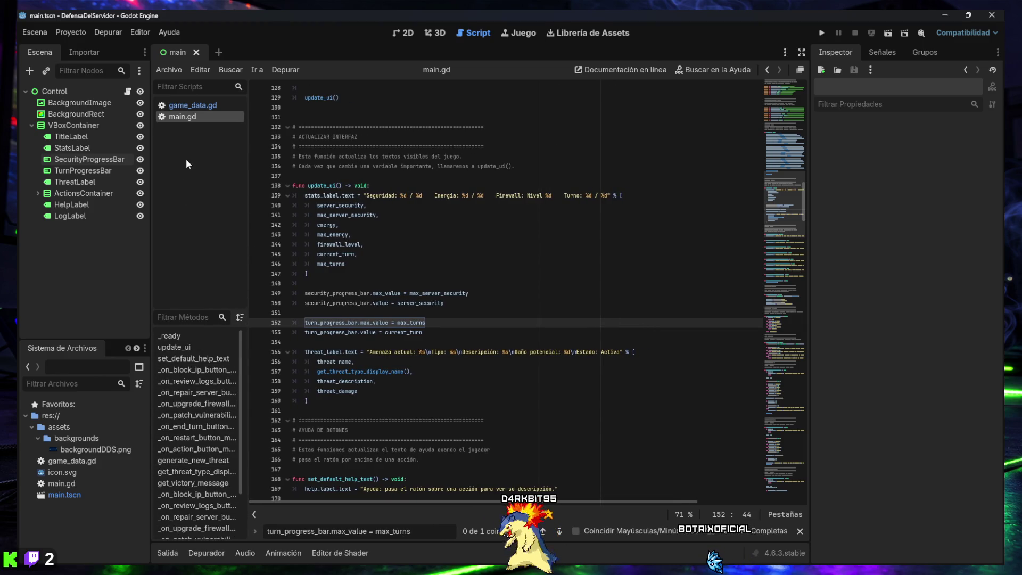
pyautogui.moveTo(776, 237)
pyautogui.mouseDown()
pyautogui.moveTo(786, 485)
pyautogui.moveTo(770, 228)
pyautogui.moveTo(778, 90)
pyautogui.mouseUp()
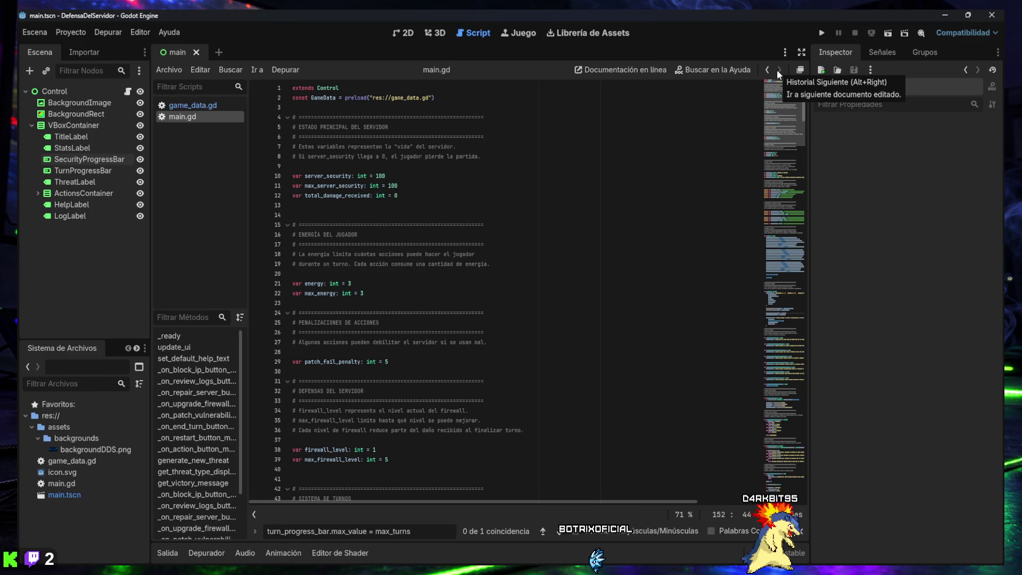
# - Step through the script history, collapse VBoxContainer in the Scene tree, and run the game again
pyautogui.click(776, 70)
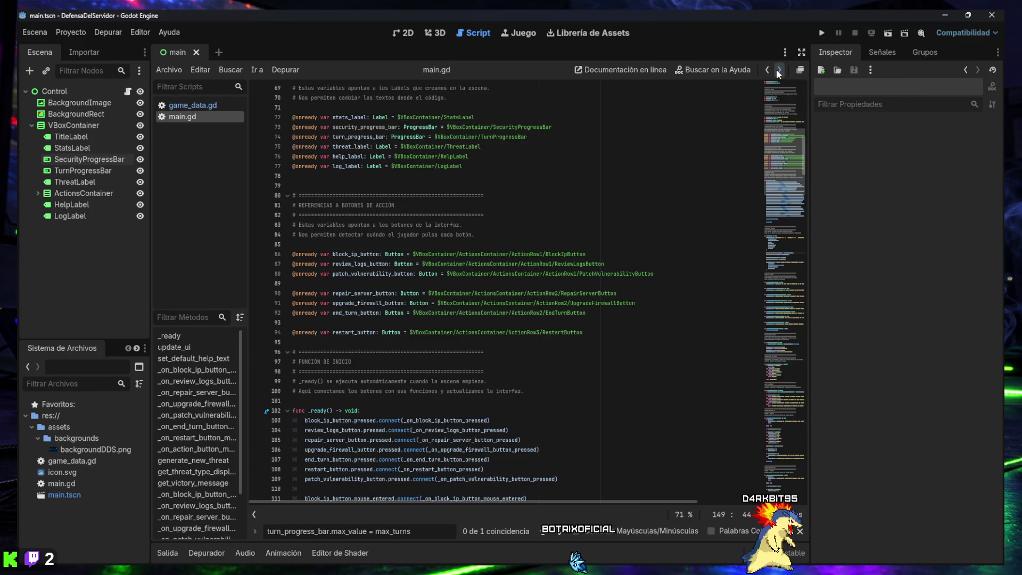
pyautogui.click(776, 68)
pyautogui.click(768, 72)
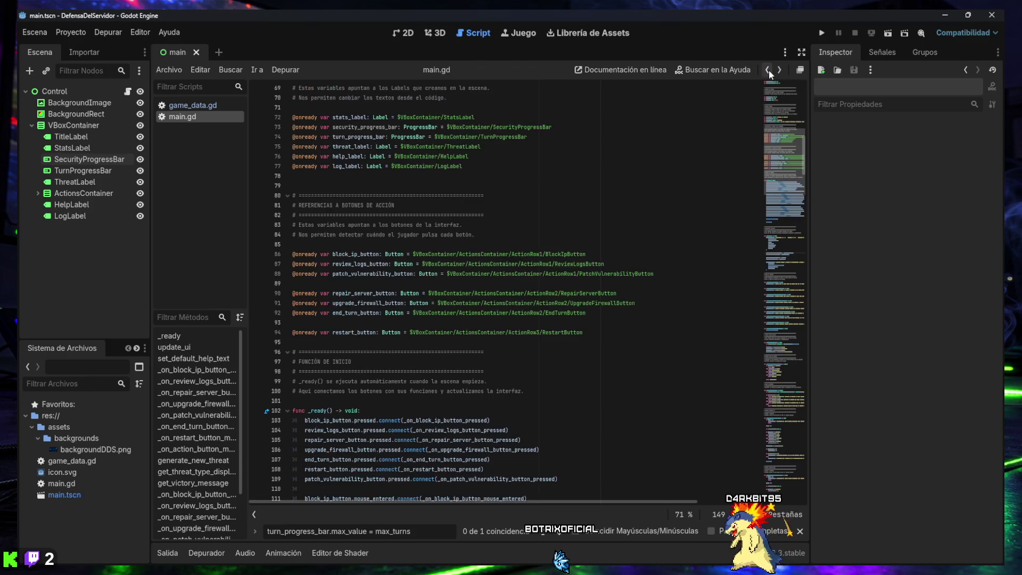
pyautogui.click(777, 69)
pyautogui.scroll(-1, 791, 129)
pyautogui.scroll(-5, 791, 129)
pyautogui.scroll(10, 784, 112)
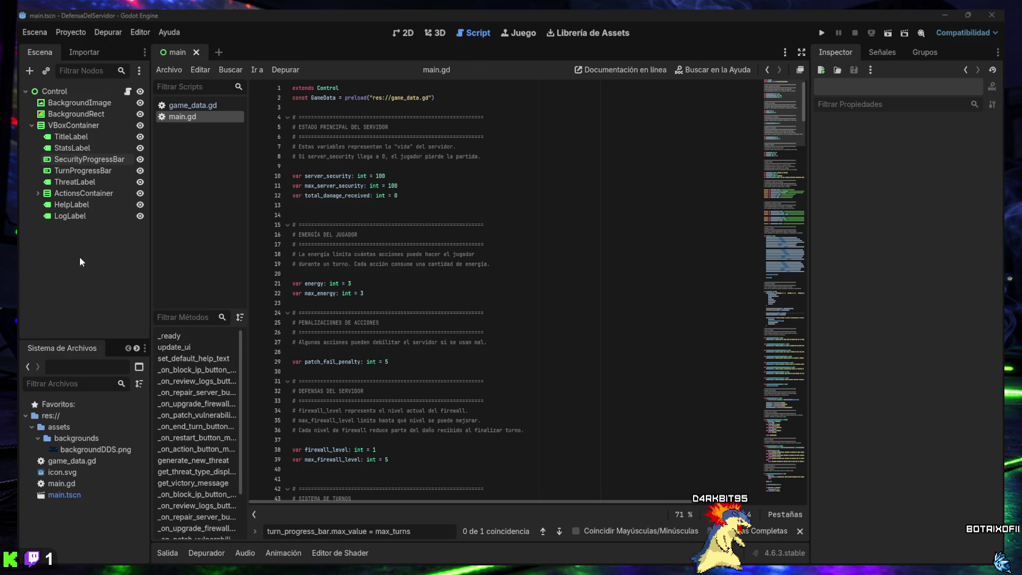
pyautogui.click(31, 124)
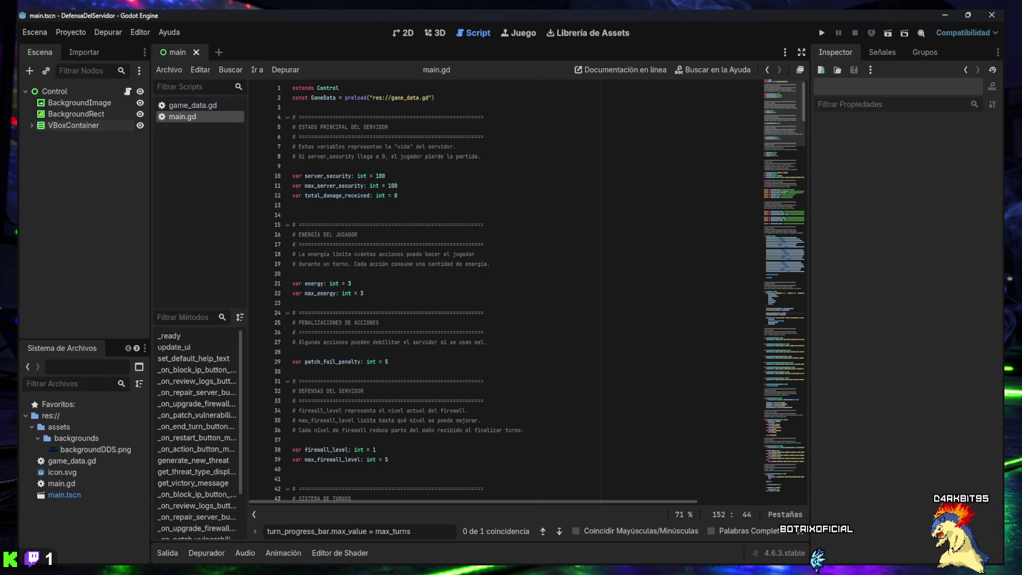
pyautogui.click(821, 33)
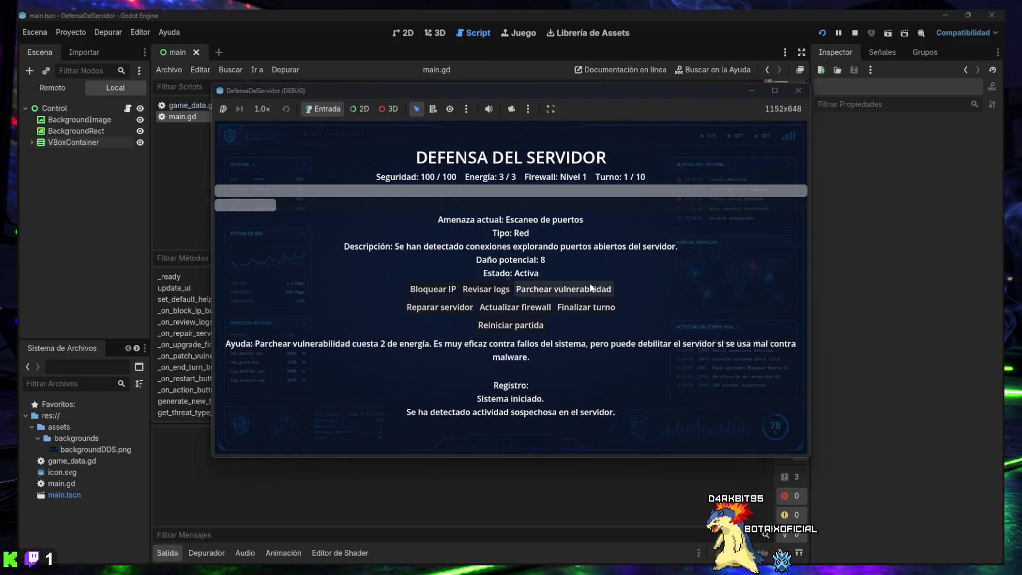
# - Read the help tooltips on the game's action buttons, then close the running DefensaDelServidor window
pyautogui.moveTo(504, 290)
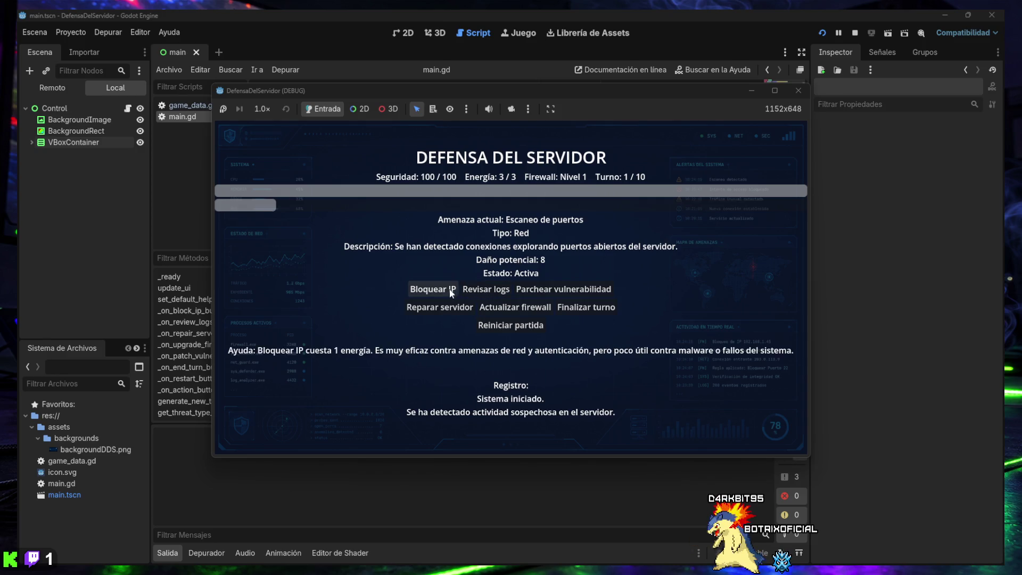
pyautogui.moveTo(560, 309)
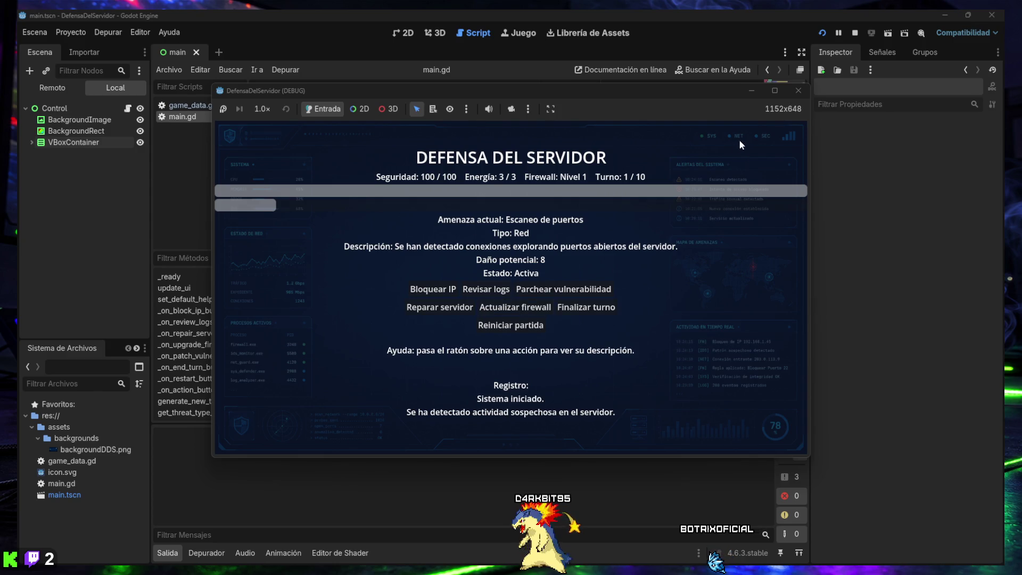
pyautogui.click(796, 90)
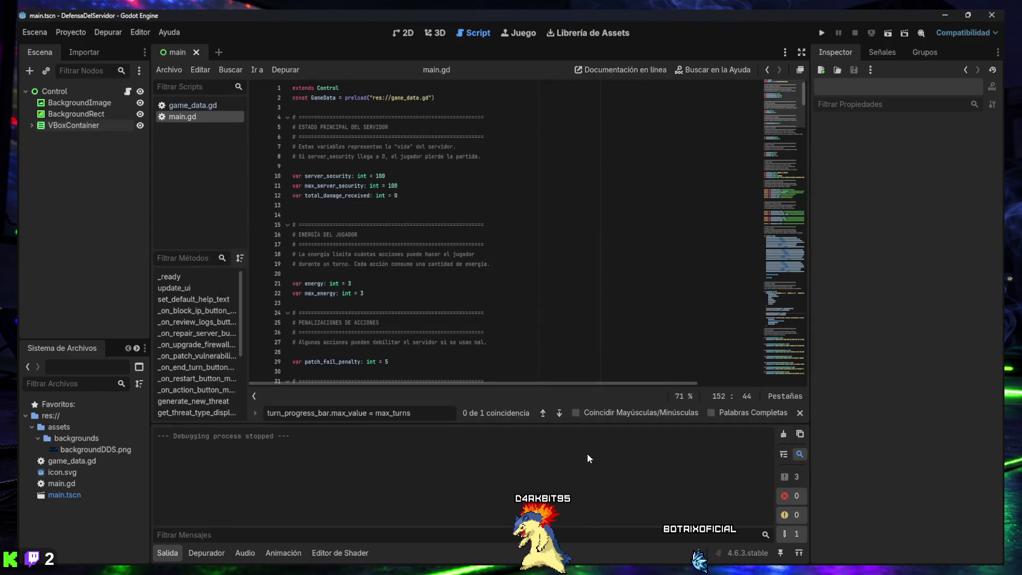
# - Dismiss the find bar and Salida output panel and return to the 2D scene editor
pyautogui.press('Escape')
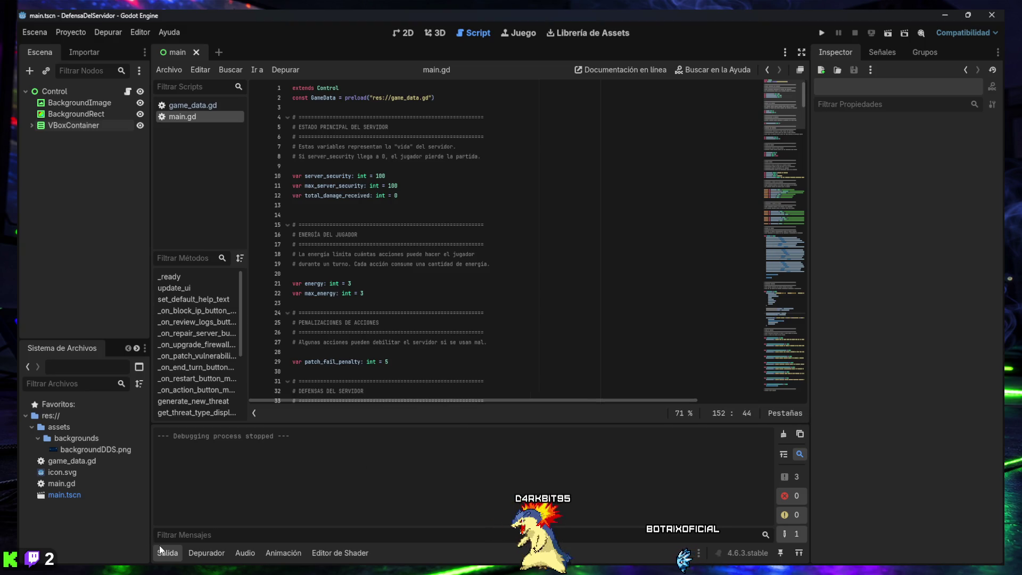
pyautogui.click(177, 553)
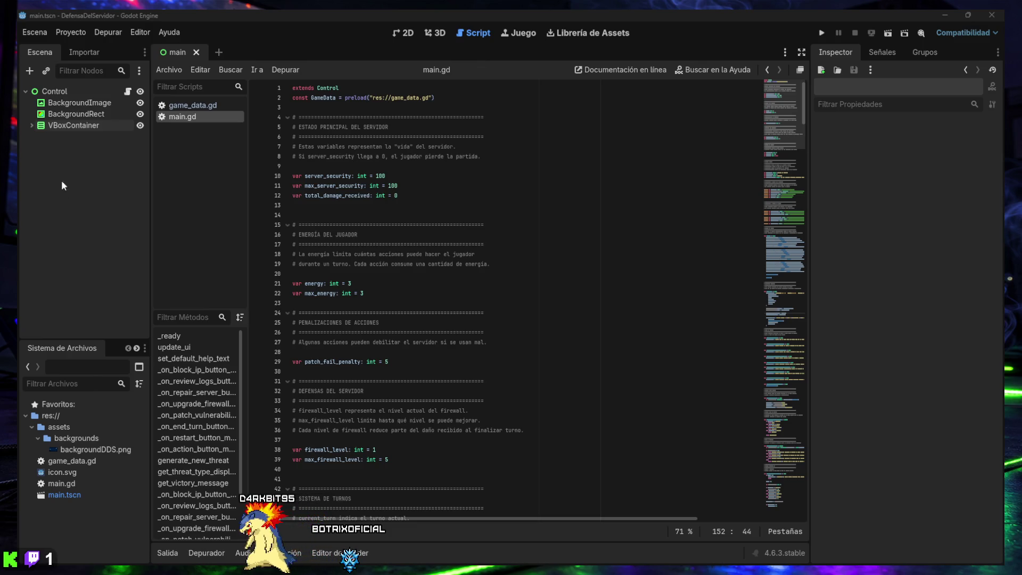
pyautogui.click(407, 34)
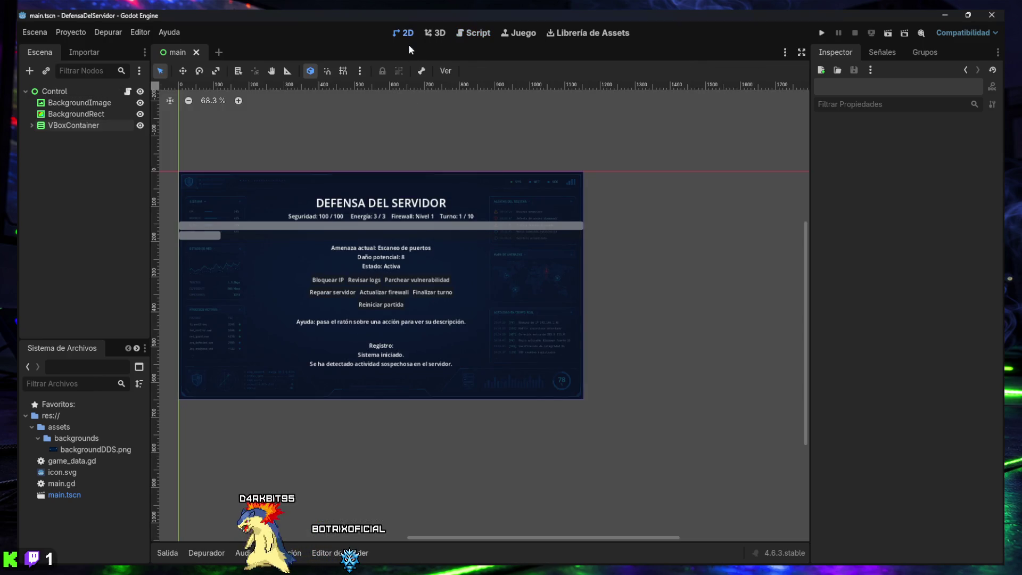
# - Zoom the canvas, select the Control root and start adding a child ProgressBar node
pyautogui.scroll(4, 305, 258)
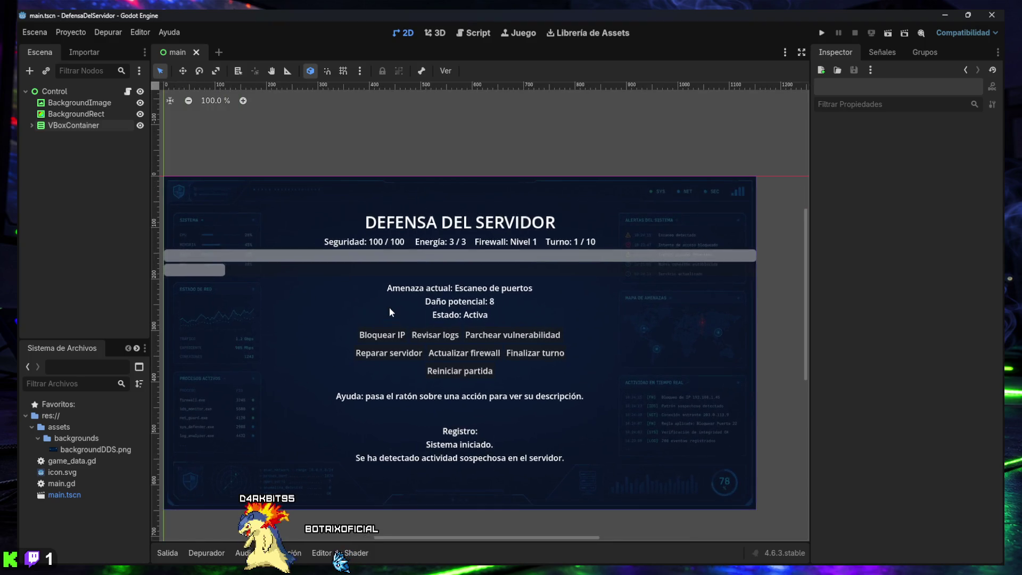
pyautogui.moveTo(424, 272); pyautogui.dragTo(421, 272)
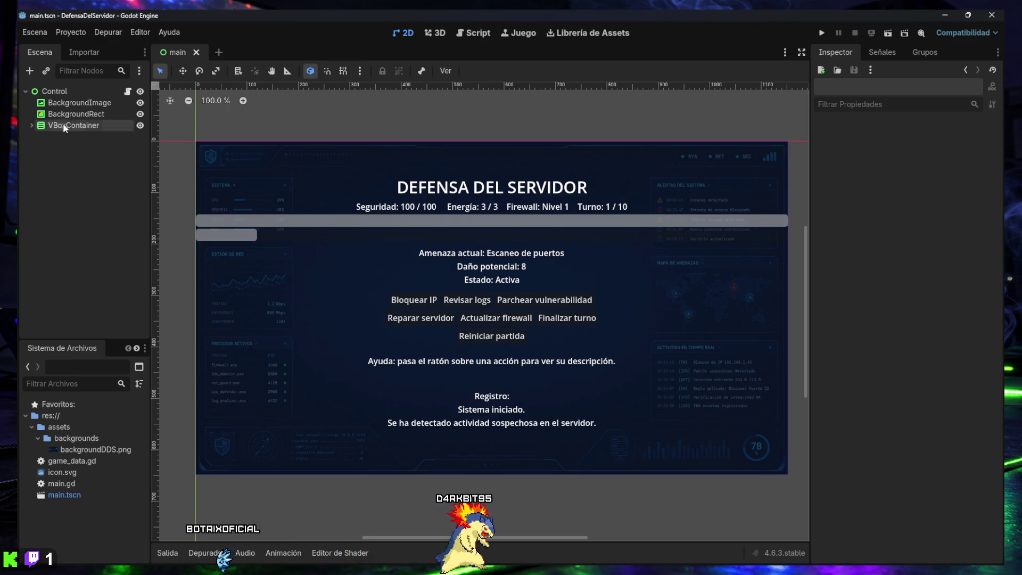
pyautogui.click(54, 91)
pyautogui.click(30, 71)
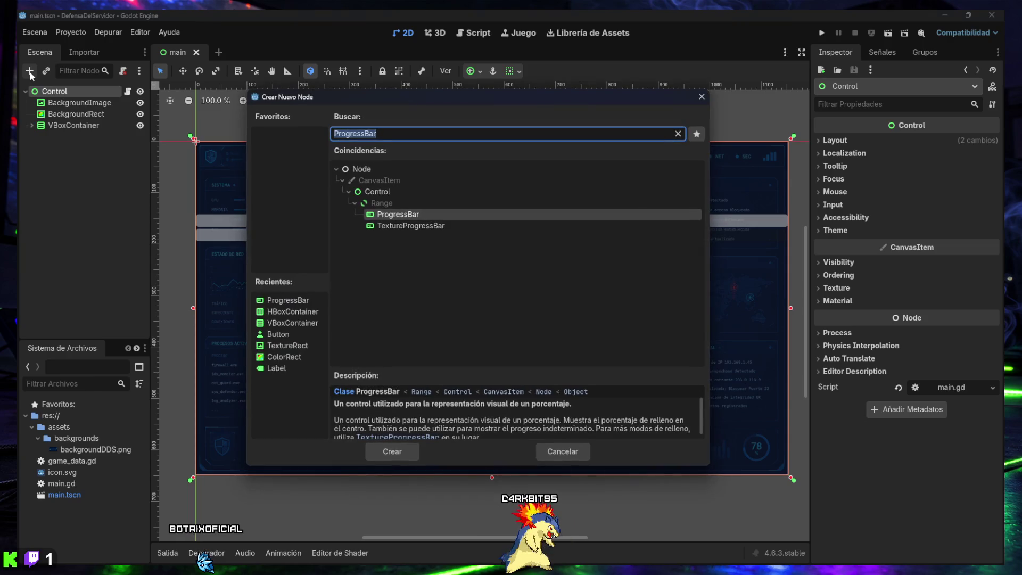